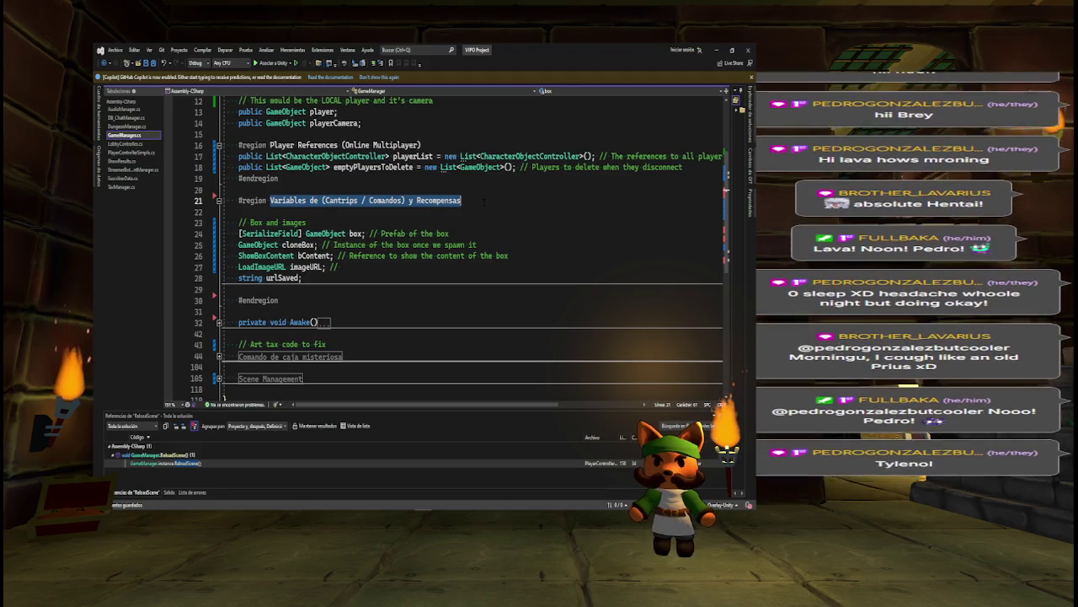
Retitle the line 21 region to 'Art tax box variables to fix', collapse it and cut it
key(BackSpace)
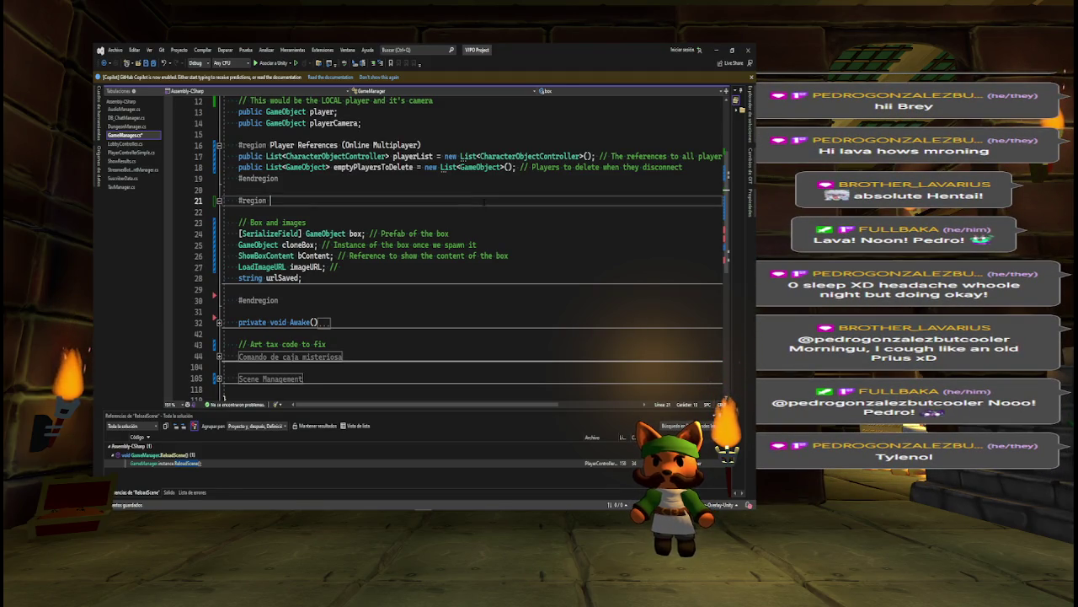
text(Art tax box)
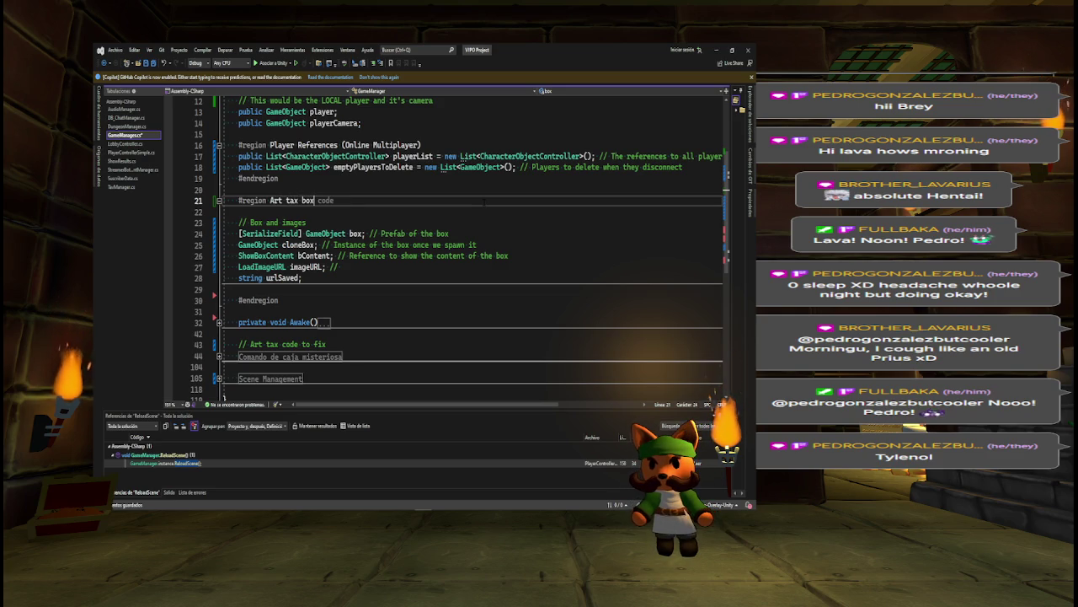
text( variable)
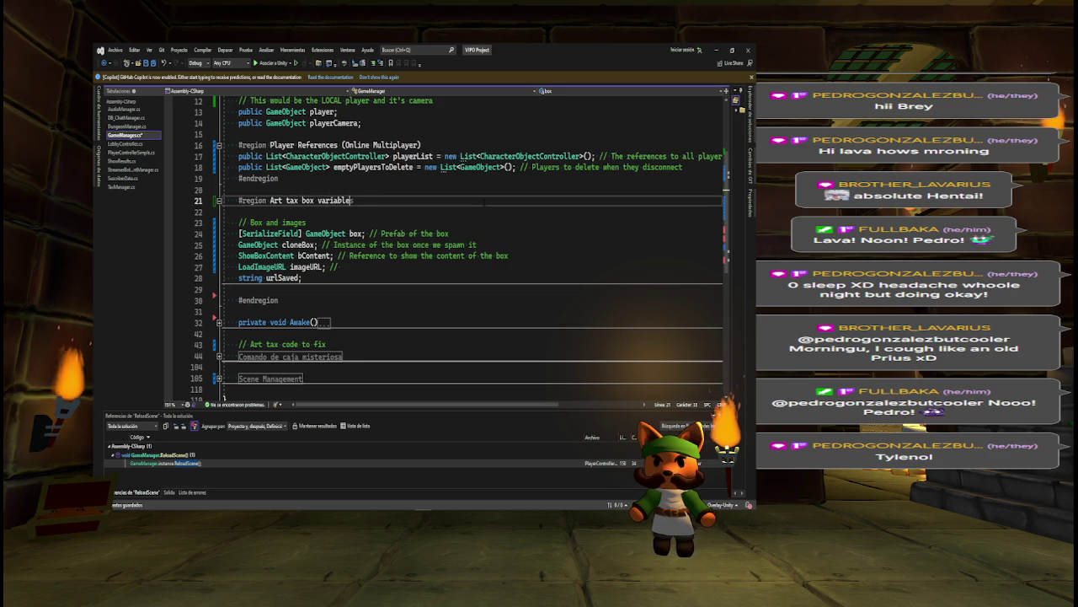
text(s to fix)
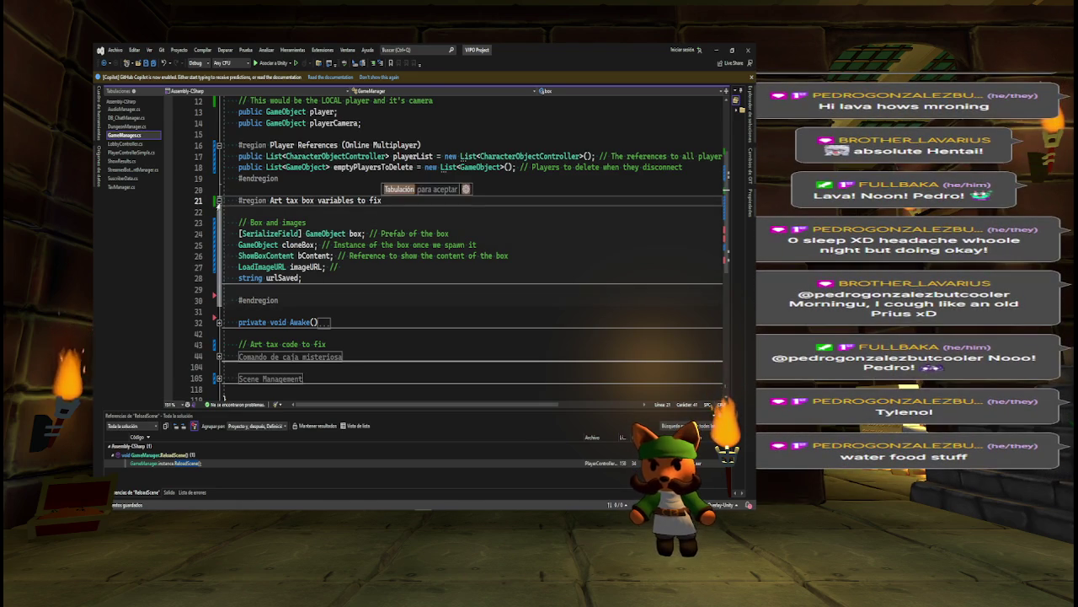
key(ctrl+m)
key(ctrl+m)
key(shift+End)
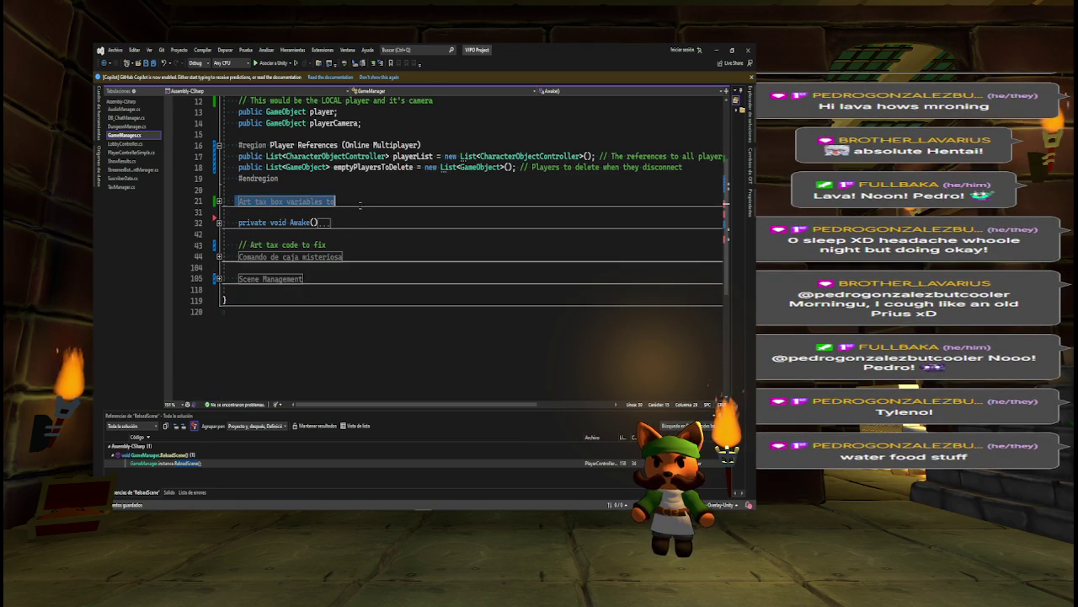
key(Delete)
Paste the Art tax box region inside Comando de caja misteriosa, above spawnMysteryBox
click(218, 257)
click(239, 277)
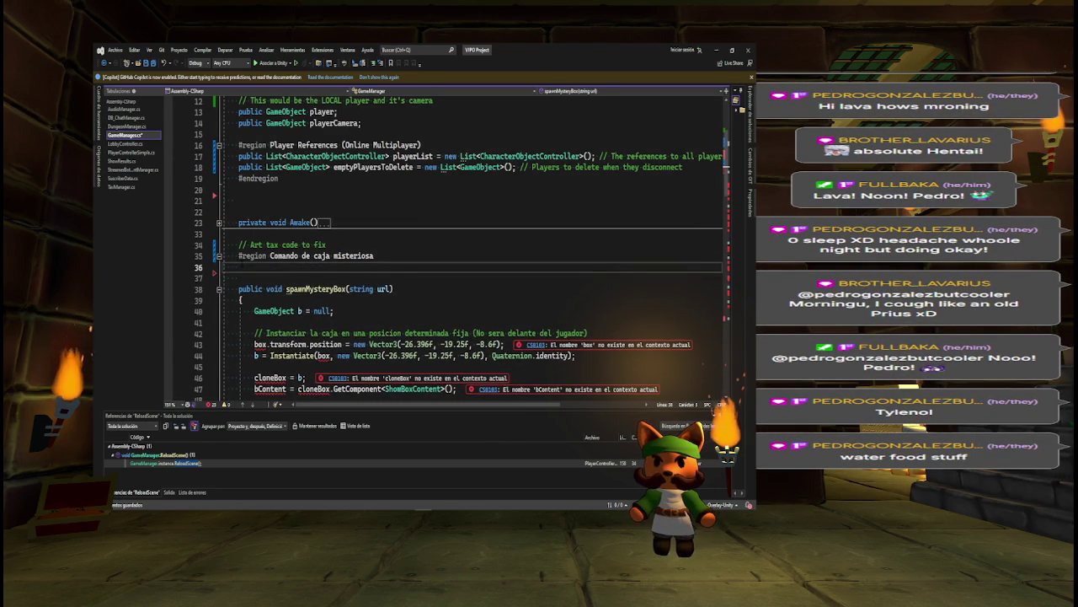
key(ctrl+v)
click(218, 256)
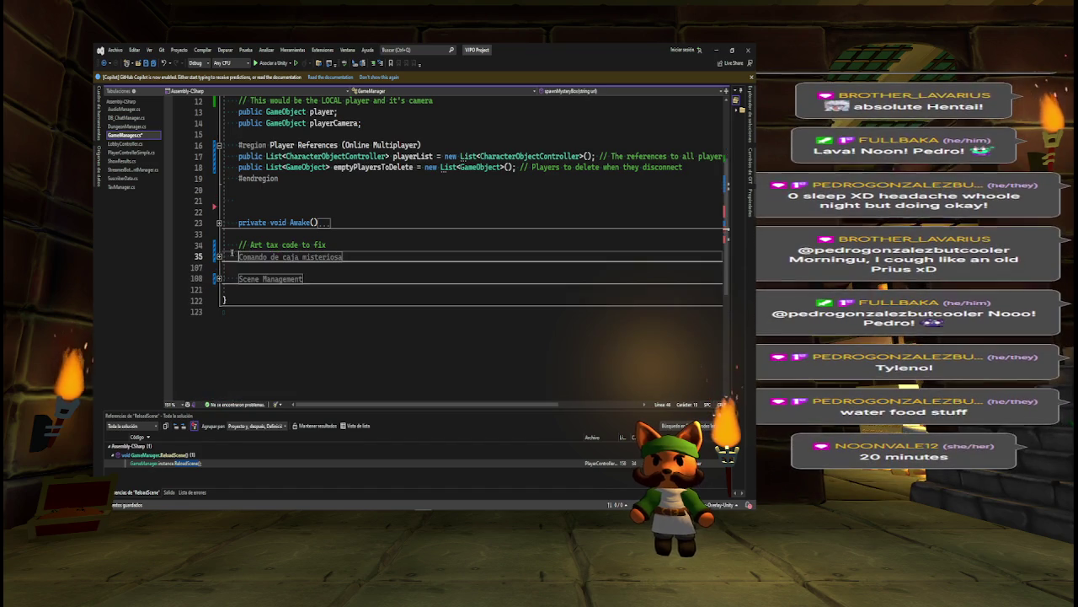
Remove the extra blank lines above the Awake method
click(229, 211)
key(BackSpace)
key(BackSpace)
mouse_move(238, 221)
mouse_down()
mouse_move(327, 222)
mouse_move(343, 234)
mouse_up()
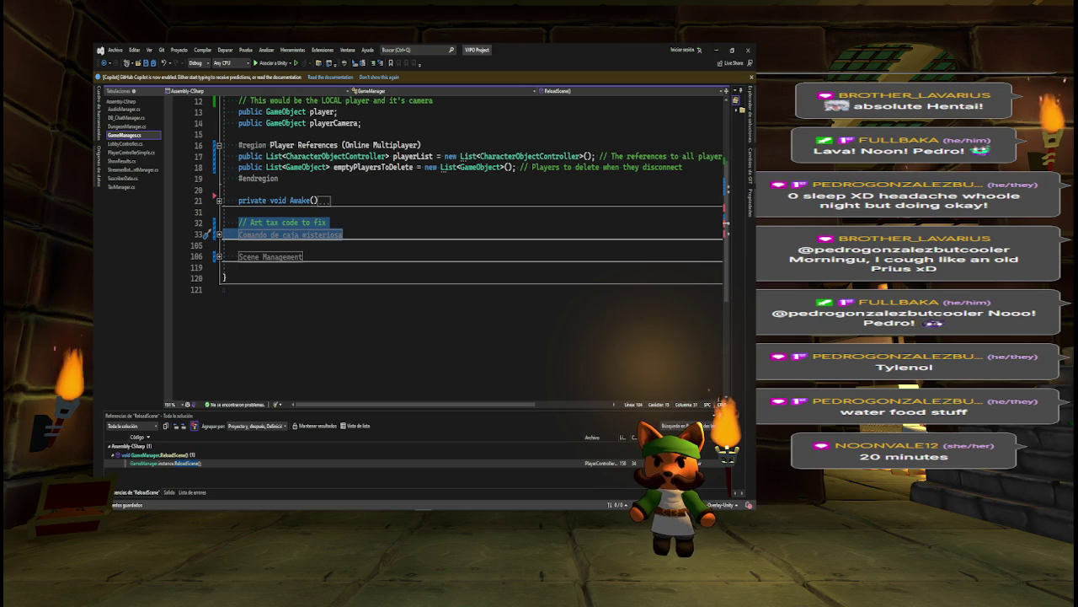
key(super+1)
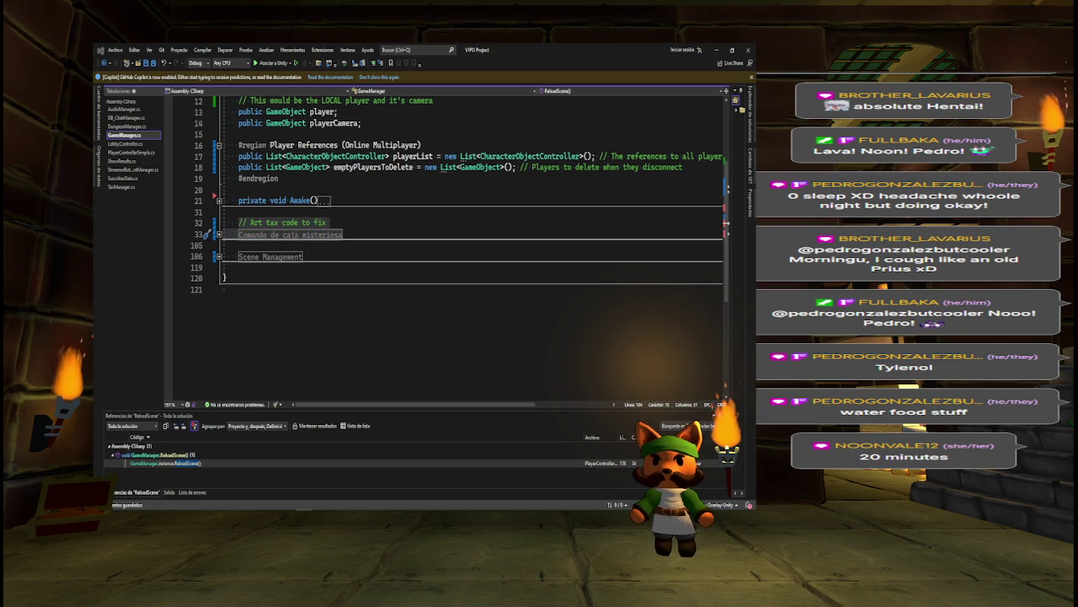
Search Google for 'timer 20 minute' to start a 20-minute countdown
text(timer 20 minute)
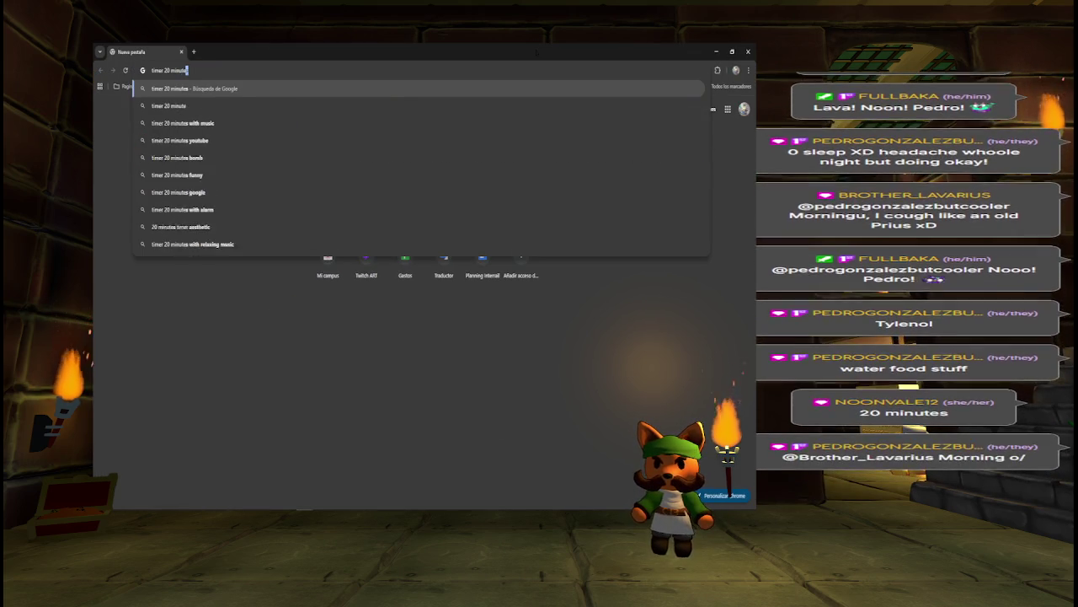
key(Return)
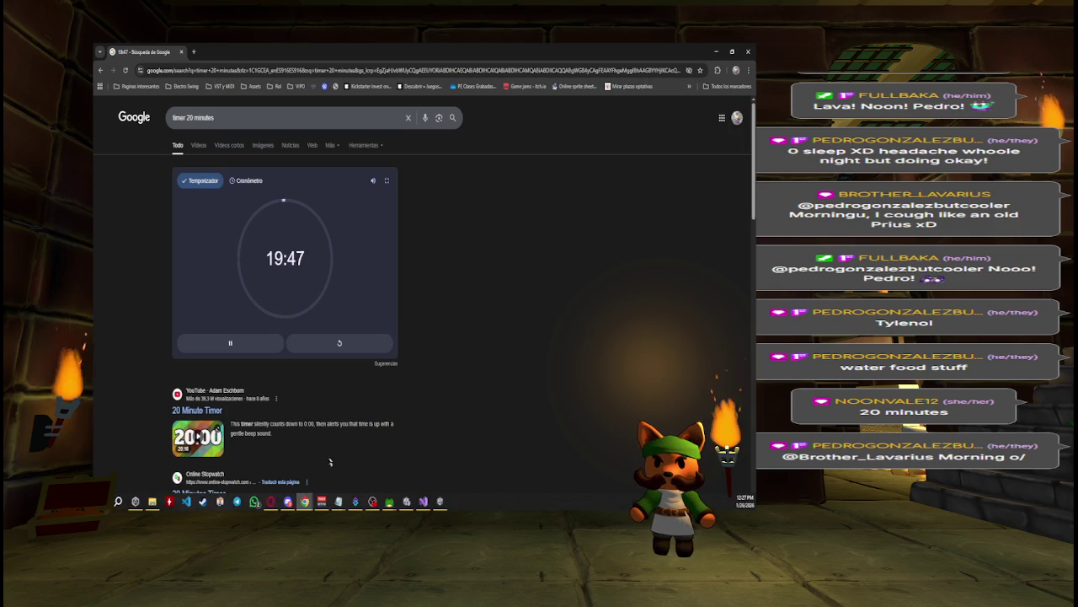
drag(225, 54, 258, 66)
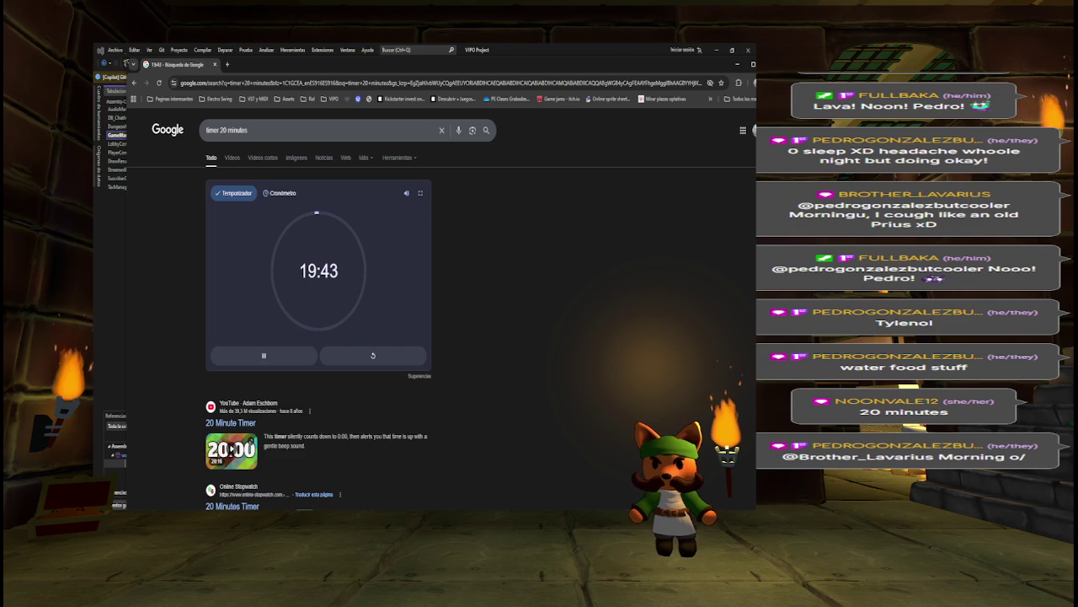
Shrink the timer window and park it in the upper right over the code editor
mouse_move(131, 58)
mouse_down()
mouse_move(435, 285)
mouse_move(501, 311)
mouse_up()
drag(630, 320, 456, 133)
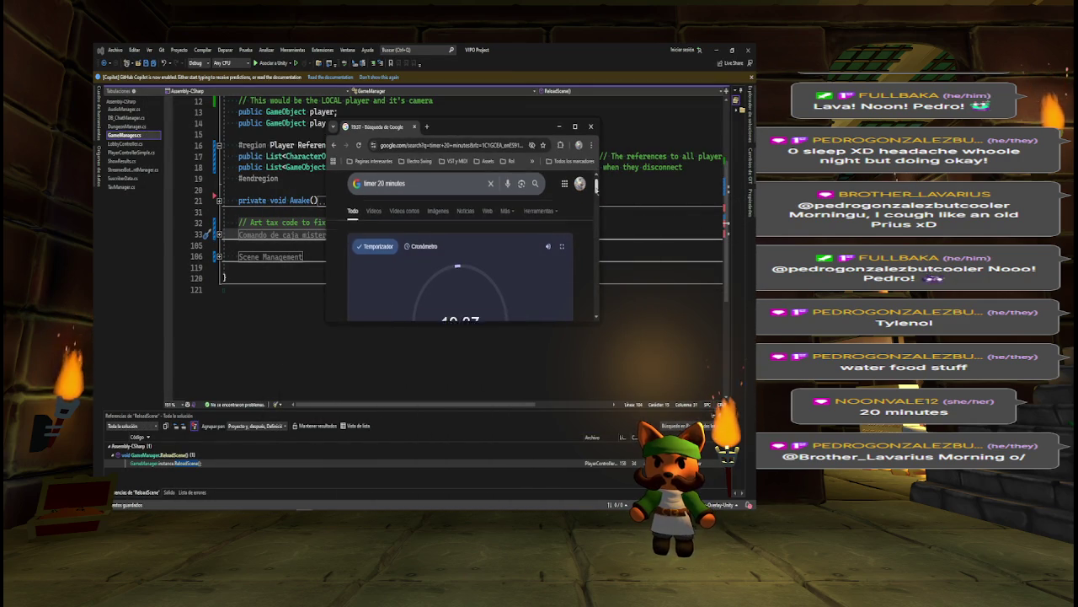
scroll(594, 253, down, 1)
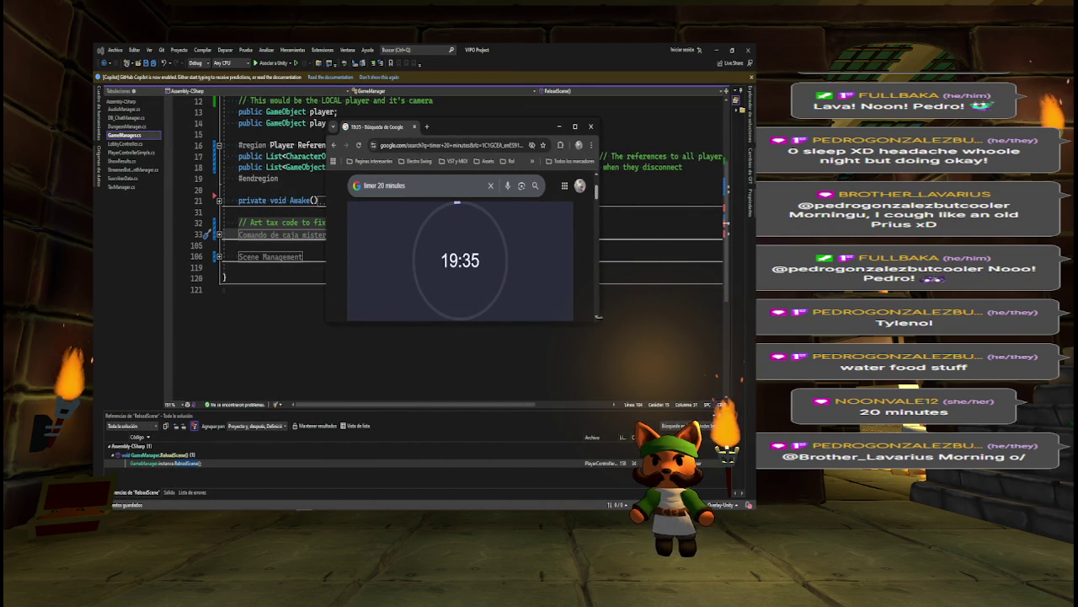
mouse_move(599, 312)
mouse_down()
mouse_move(492, 310)
mouse_move(497, 279)
mouse_up()
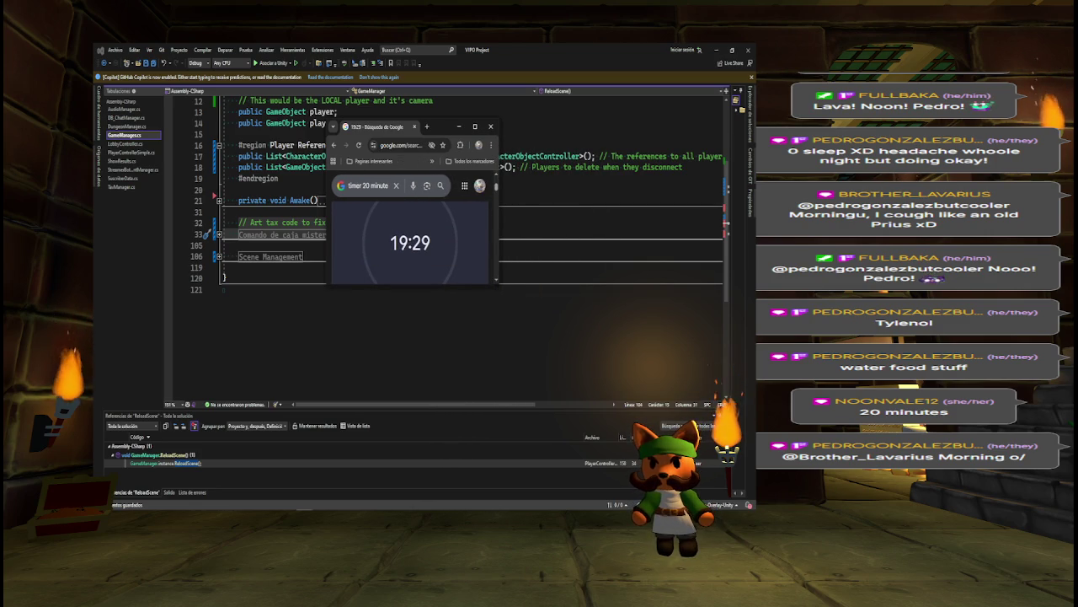
mouse_move(379, 126)
mouse_down()
mouse_move(573, 74)
mouse_move(612, 92)
mouse_move(666, 42)
mouse_move(754, 33)
mouse_up()
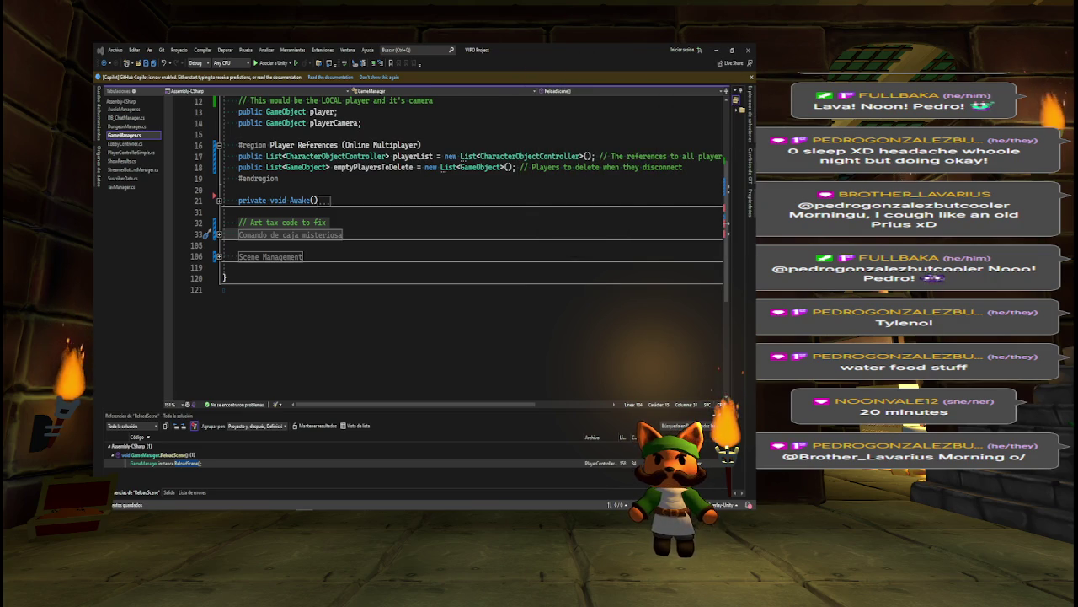
Open PlayerControllerSimple.cs at the ReloadScene() call on line 158, then return to Unity
click(382, 247)
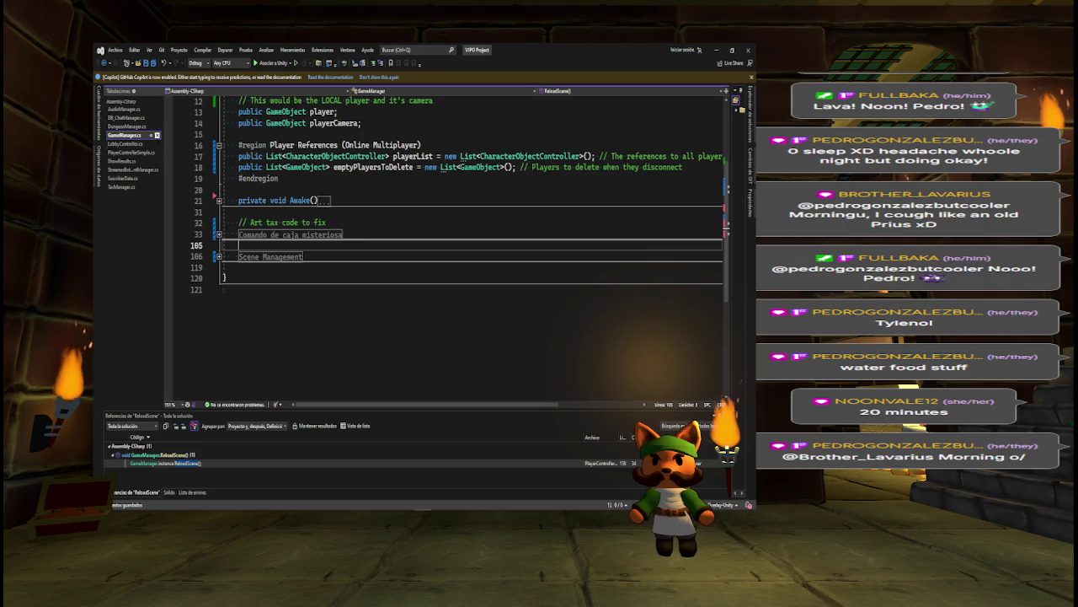
click(132, 151)
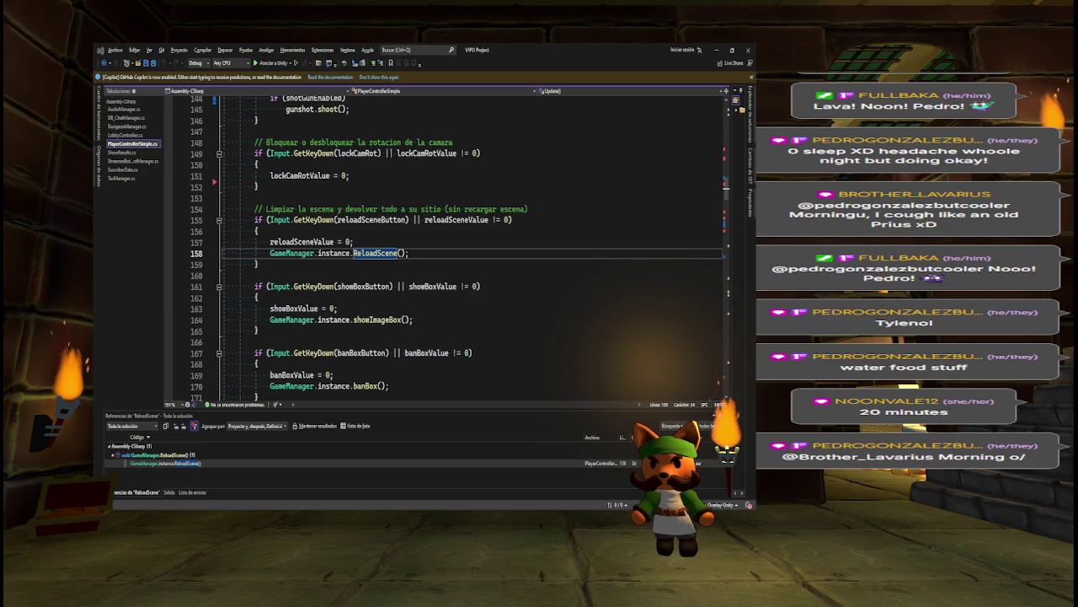
key(alt+Tab)
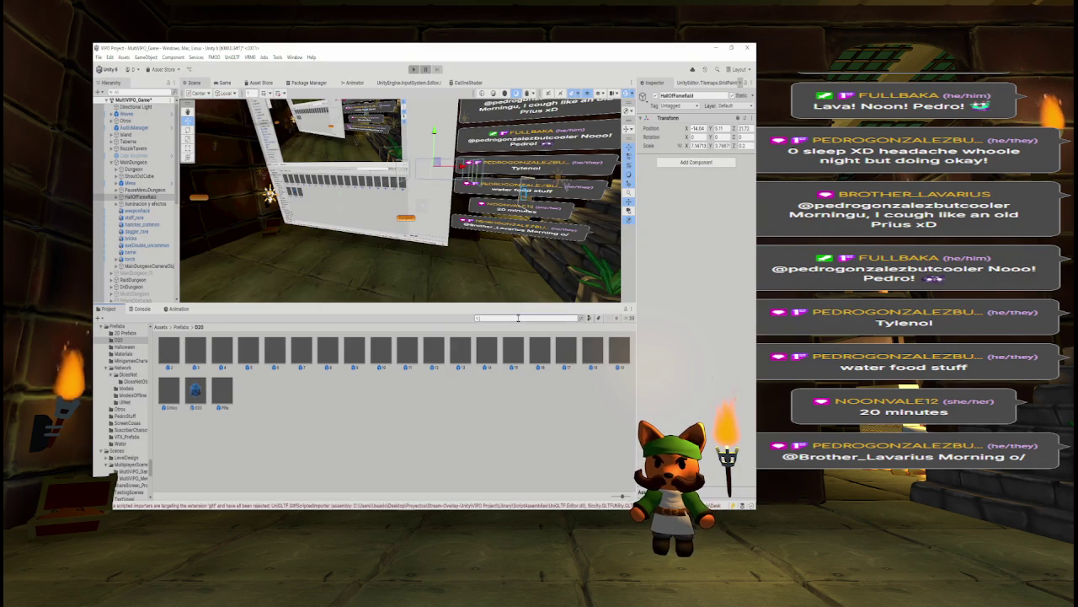
Search the Project panel for 'dungeonm' and delete DungeonManager.cs, confirming the prompt
click(518, 317)
text(dungeonm)
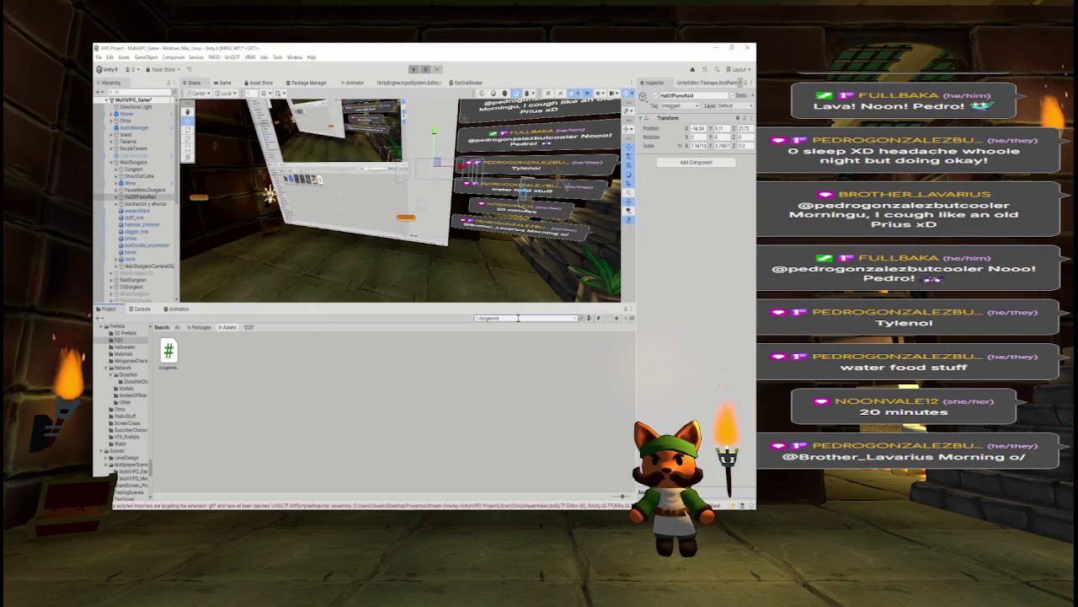
click(169, 352)
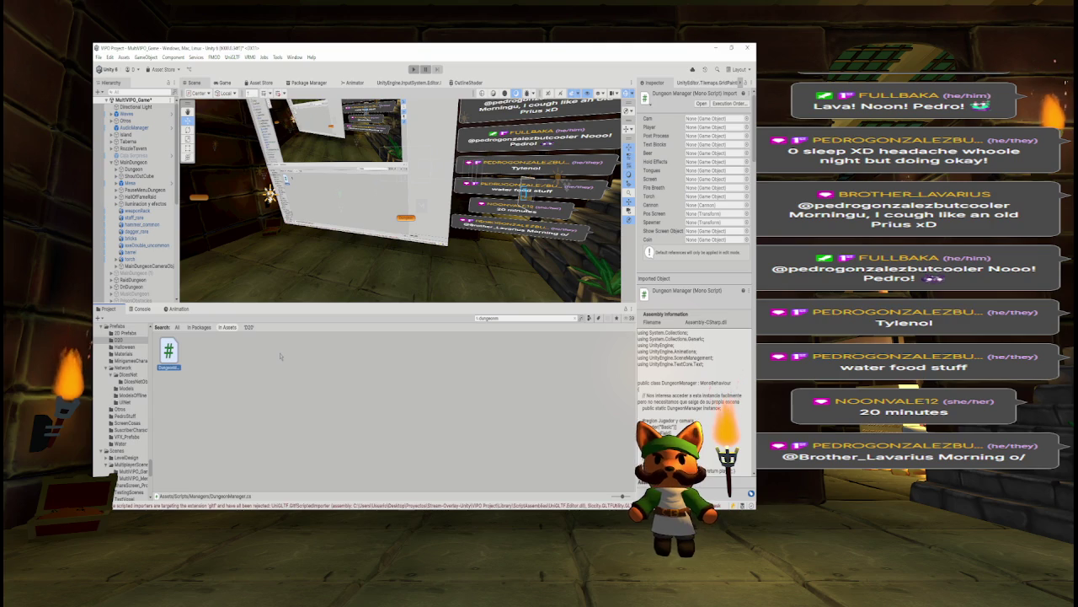
key(Delete)
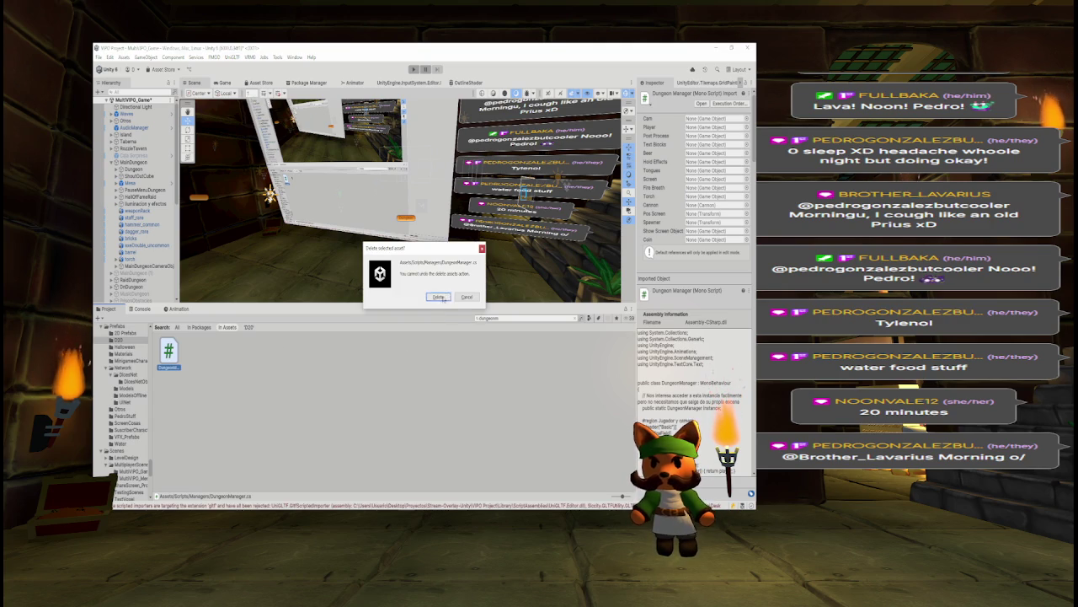
click(438, 297)
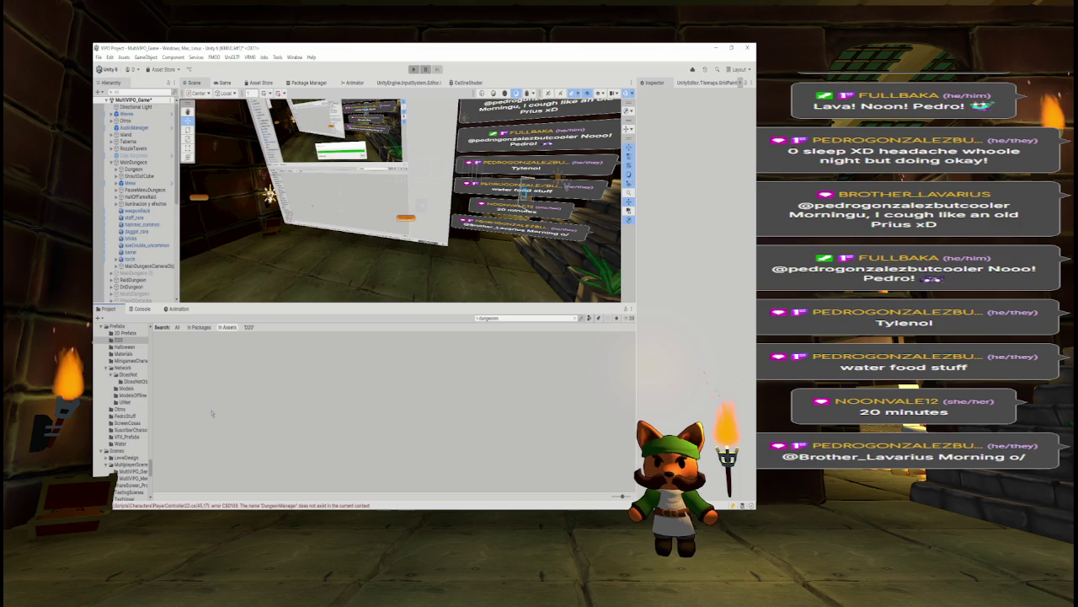
Filter the Console to errors only and open the first CoinDown.cs error in Visual Studio
click(141, 308)
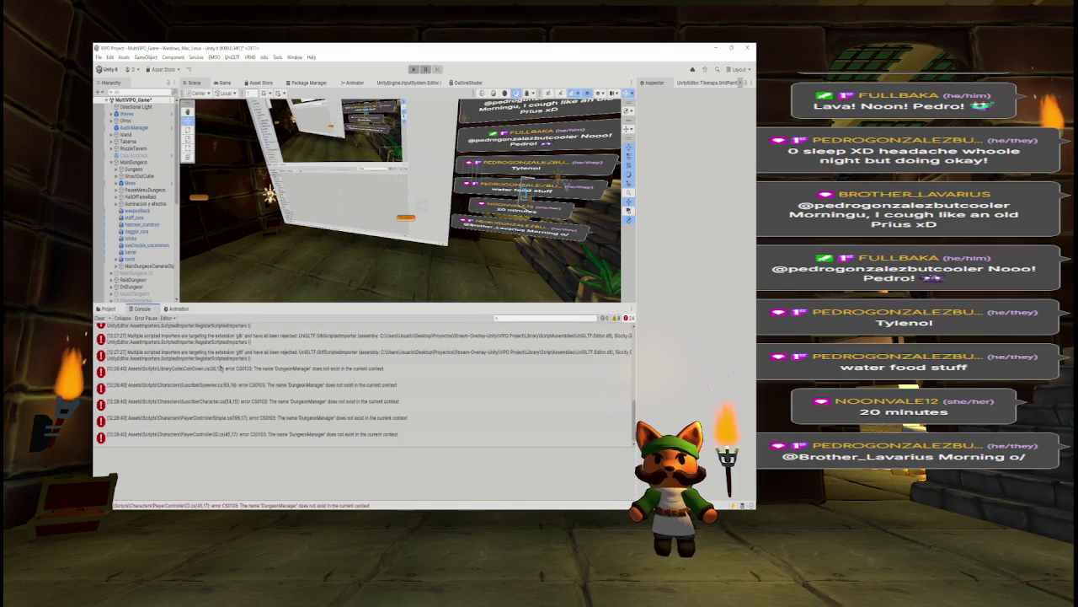
click(100, 317)
click(358, 333)
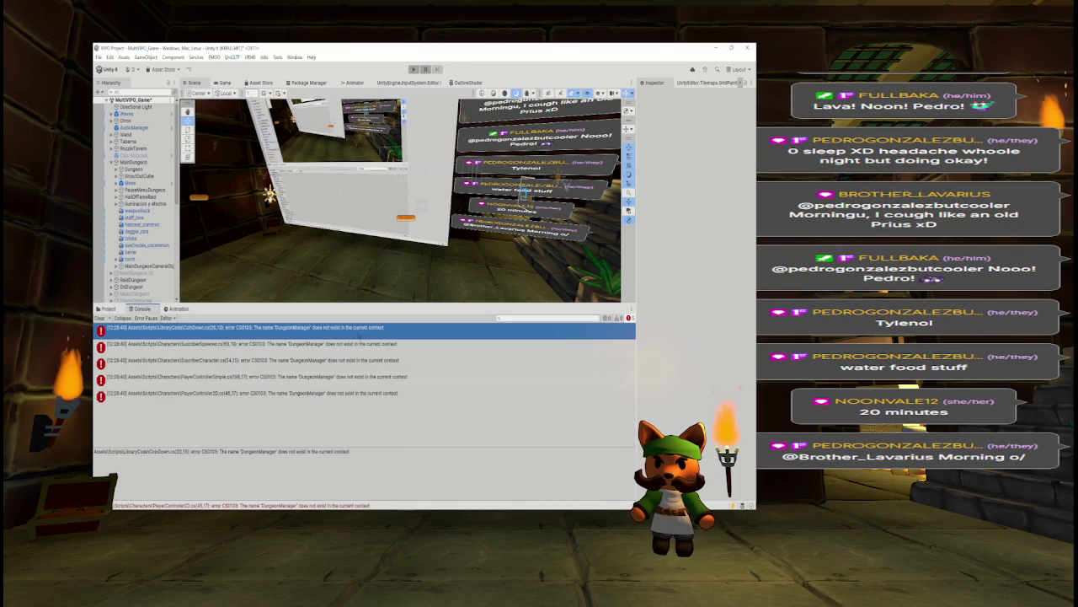
click(280, 343)
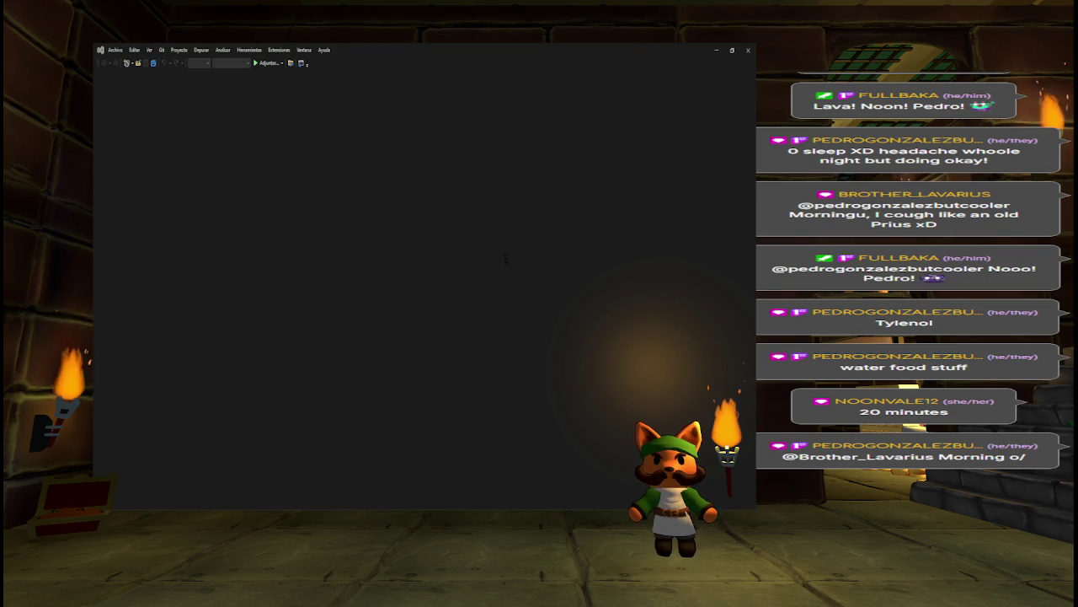
key(alt+Tab)
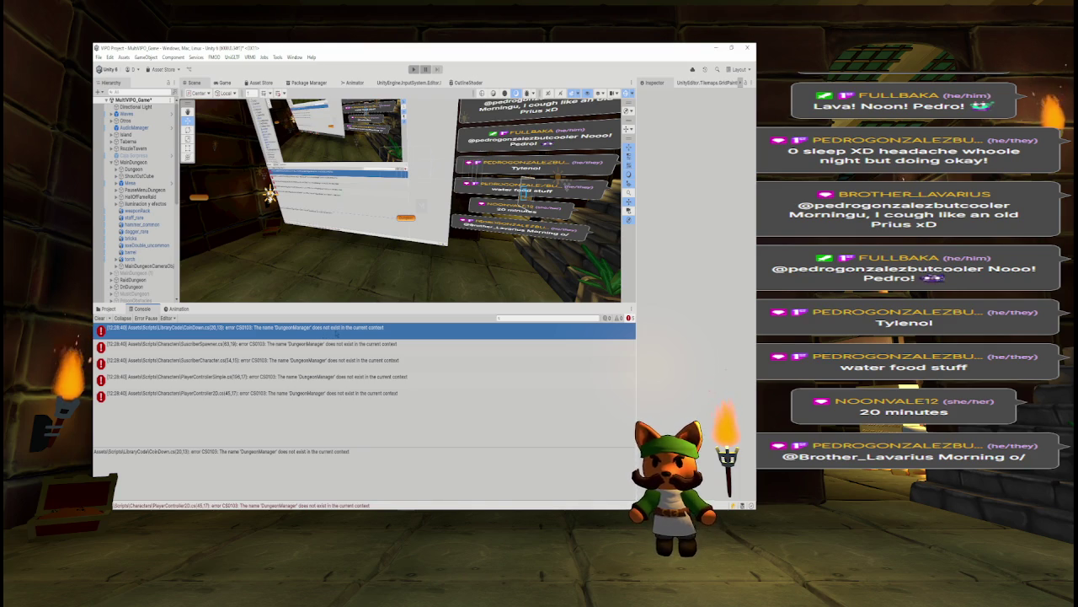
double_click(340, 333)
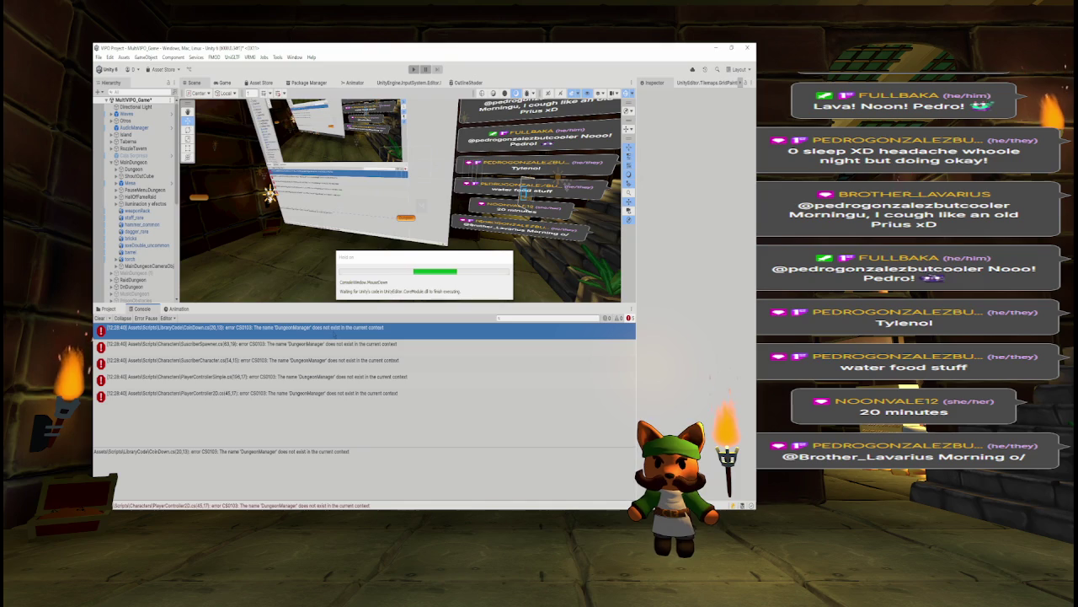
key(Return)
key(alt+Tab)
key(alt+Tab)
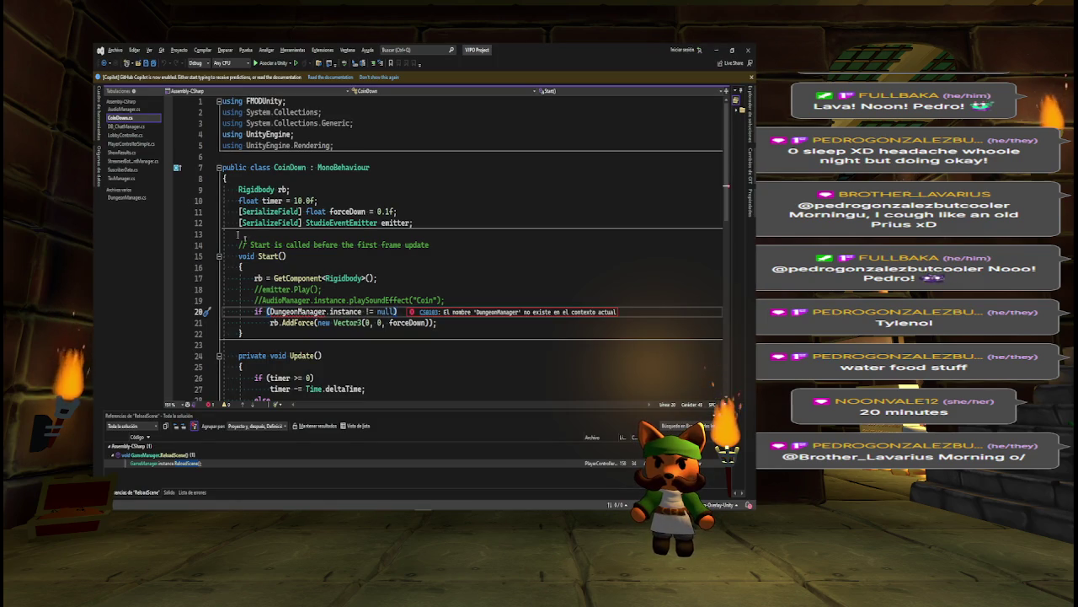
Comment out the DungeonManager if-statement on line 20 of CoinDown.cs and save
click(284, 312)
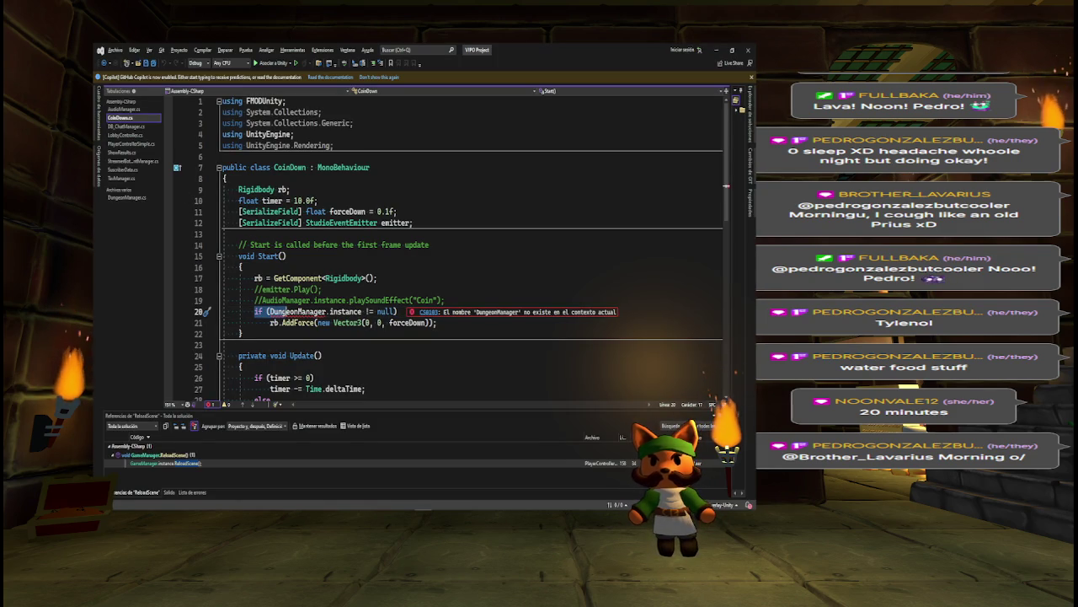
click(255, 311)
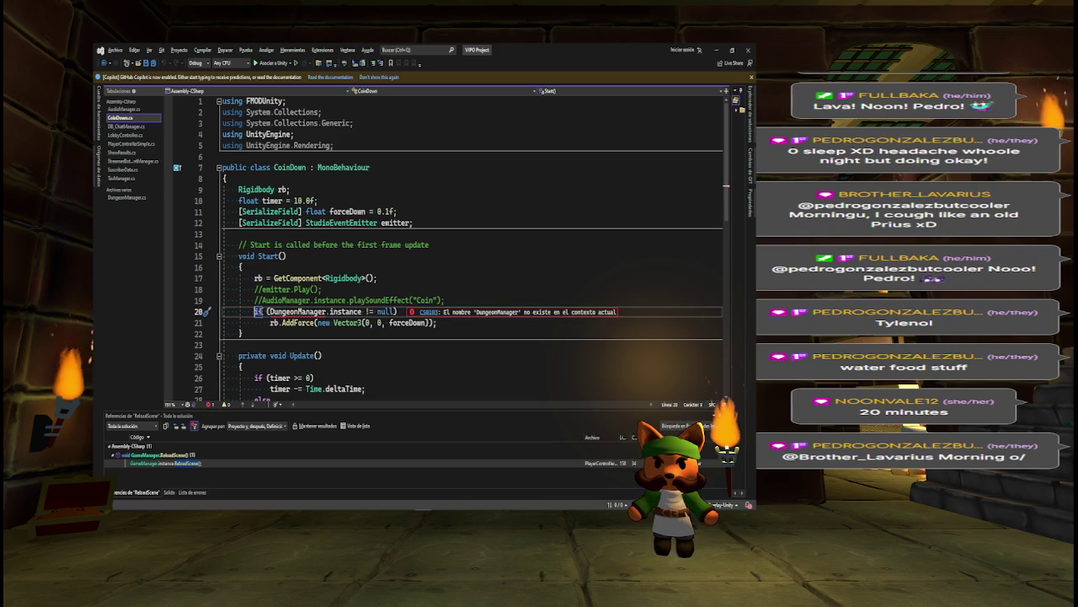
text(//)
key(Down)
key(BackSpace)
key(BackSpace)
key(BackSpace)
key(BackSpace)
key(ctrl+s)
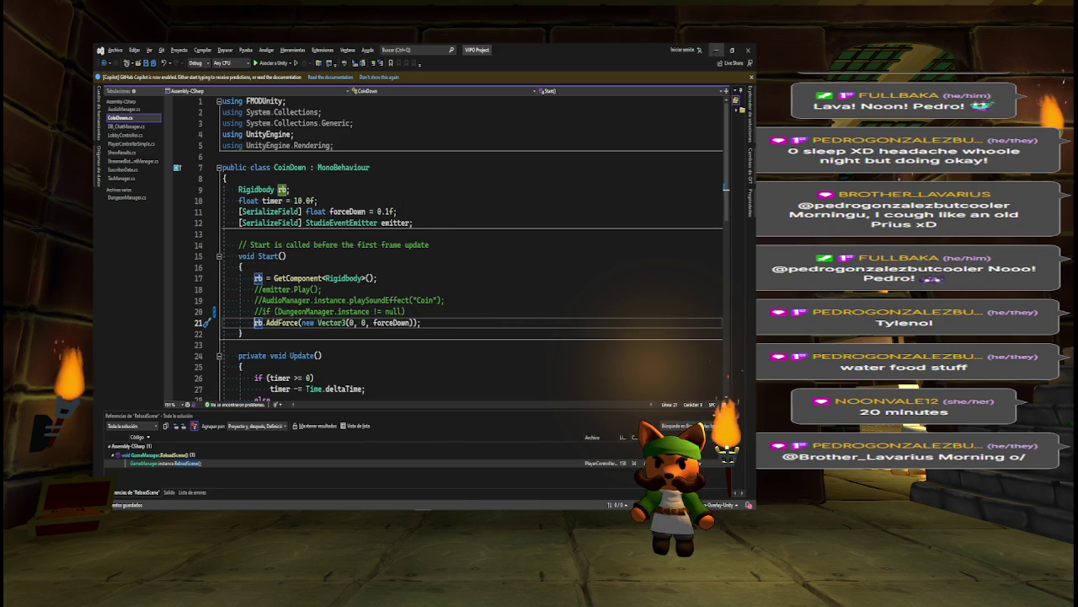
key(alt+Tab)
Comment out the DungeonManager if/else block, lines 45–53, in PlayerController2D
click(291, 347)
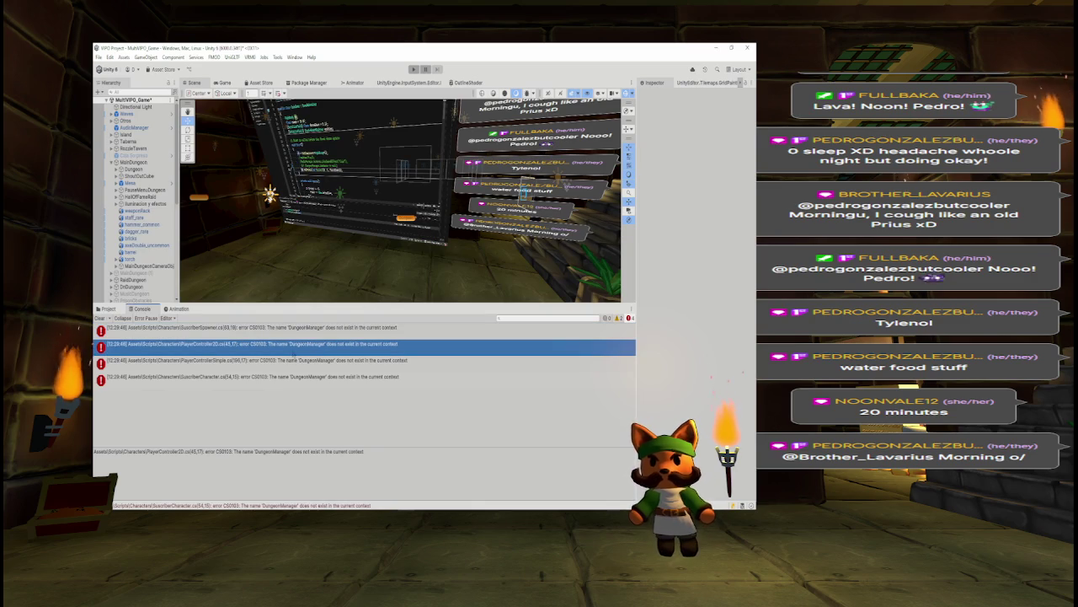
double_click(290, 347)
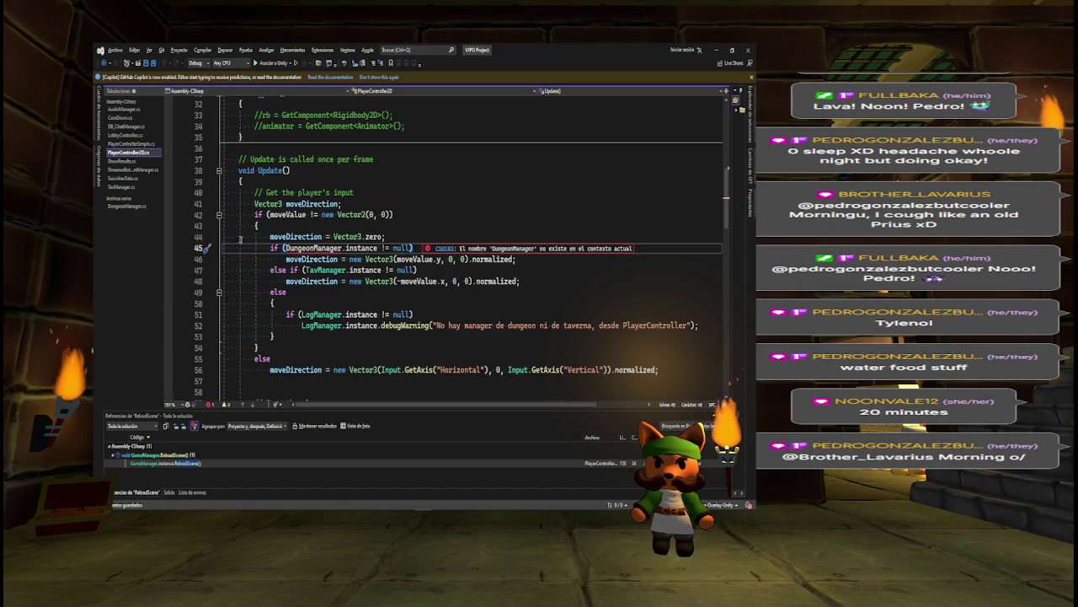
key(Home)
key(shift+Down)
key(shift+Down)
key(shift+Down)
key(shift+End)
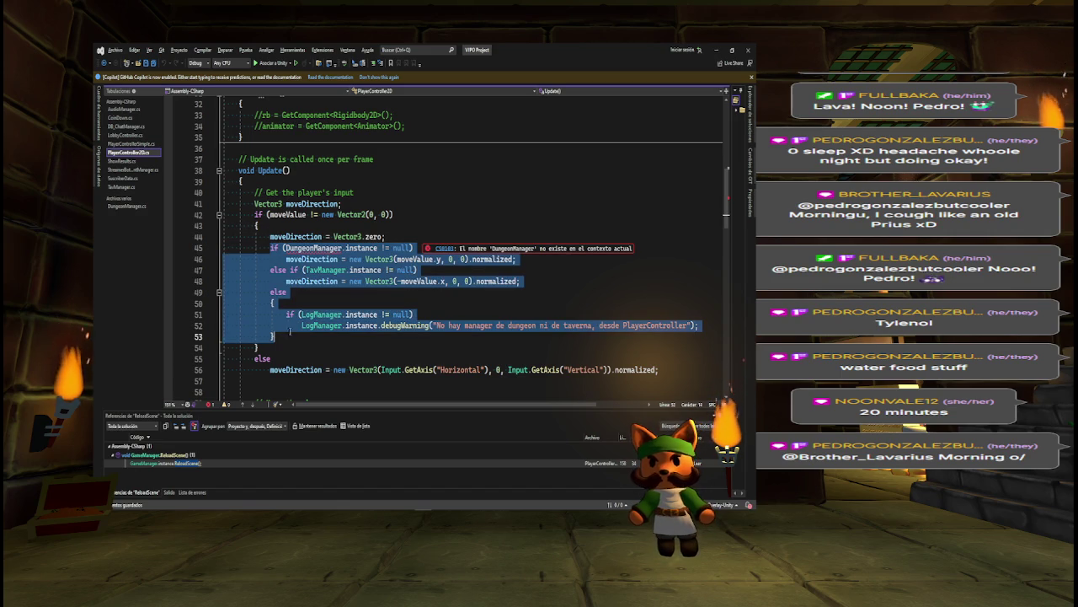
key(ctrl+k)
key(ctrl+c)
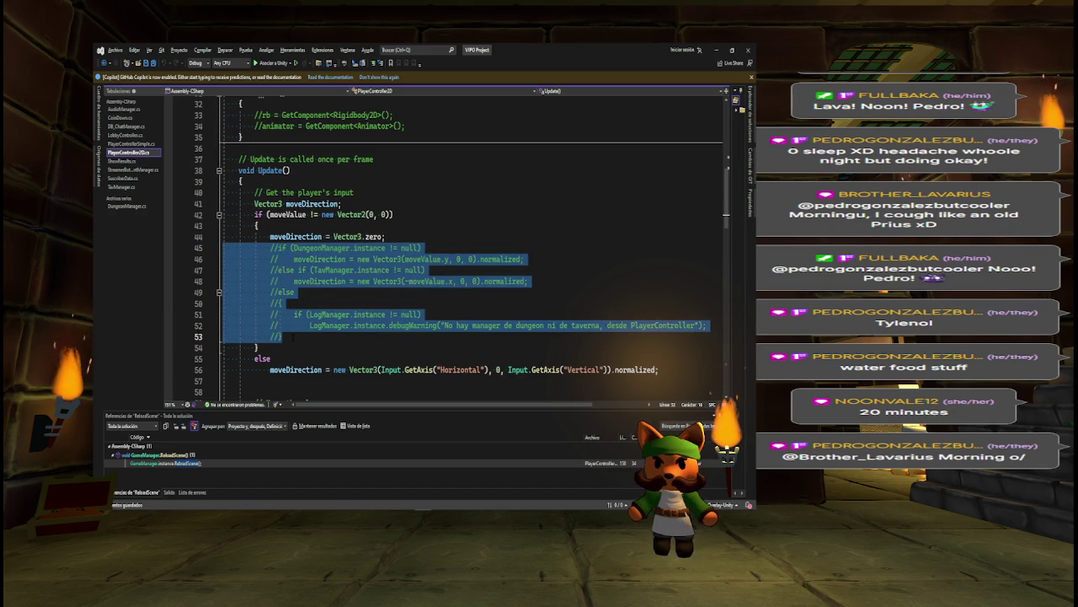
key(alt+Tab)
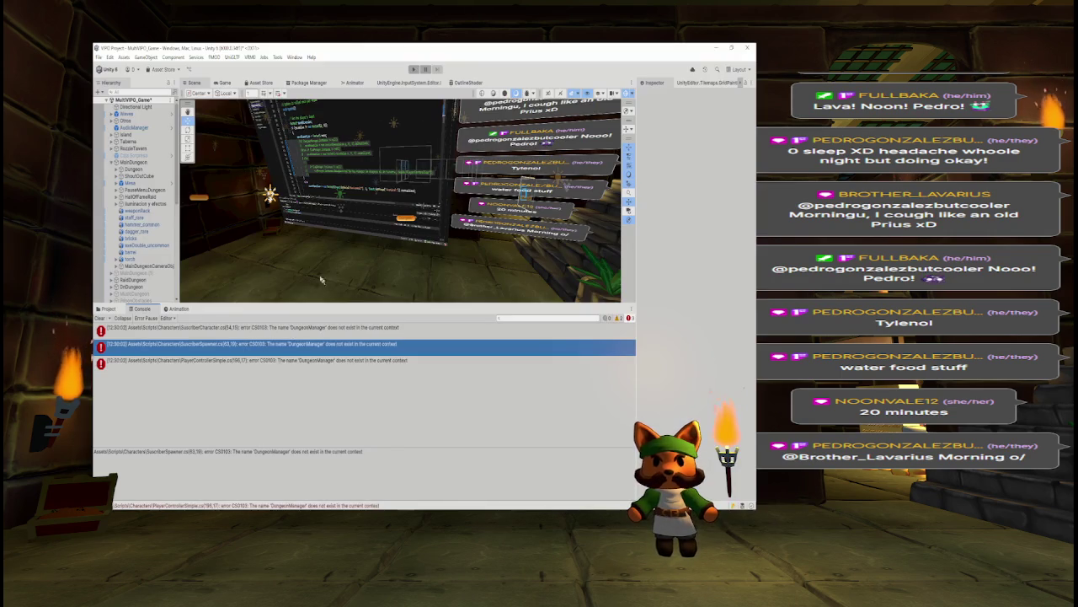
Comment out the DungeonManager if/else block, lines 196–204, in PlayerControllerSimple and save
click(308, 360)
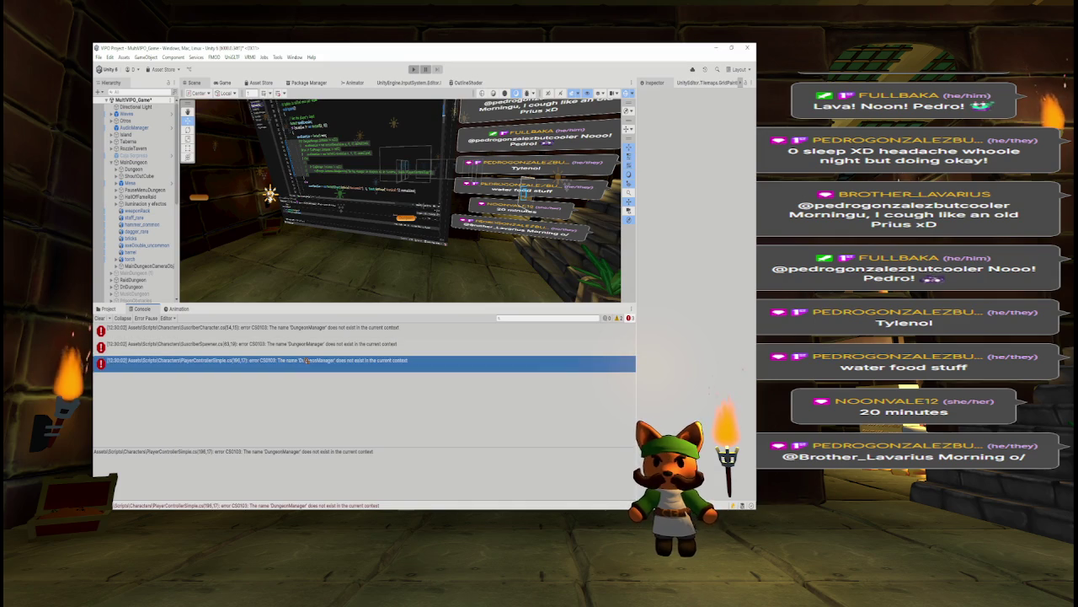
double_click(289, 359)
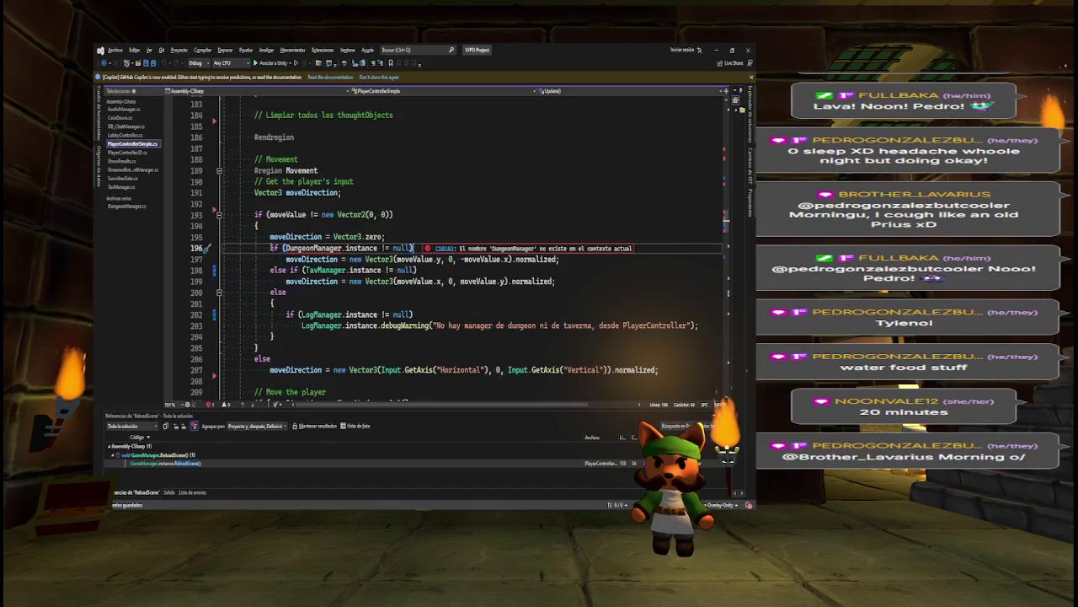
drag(270, 247, 293, 335)
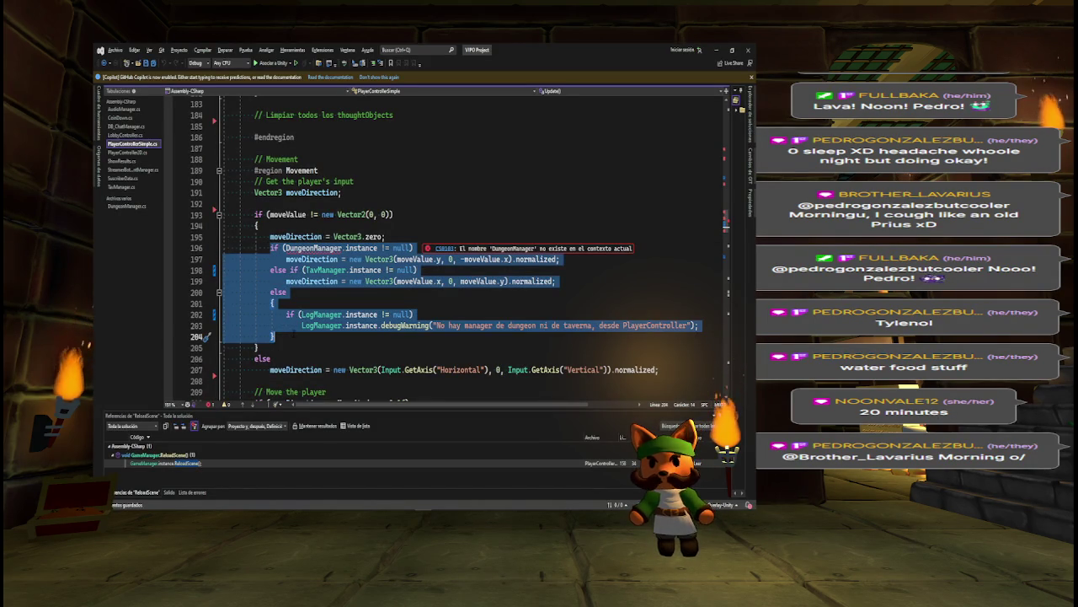
key(ctrl+k)
key(ctrl+c)
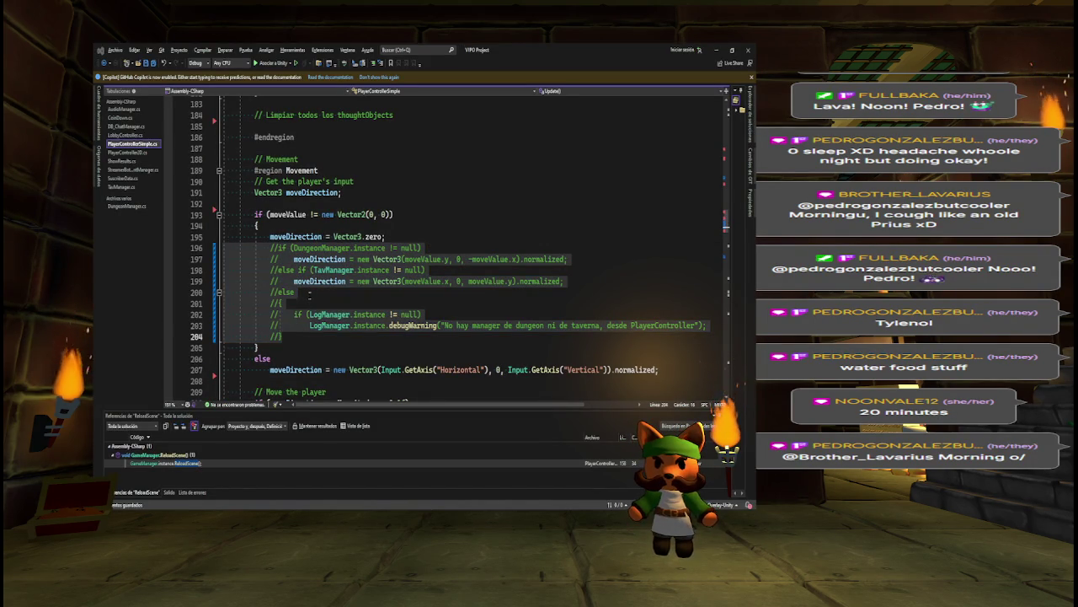
key(ctrl+s)
key(alt+Tab)
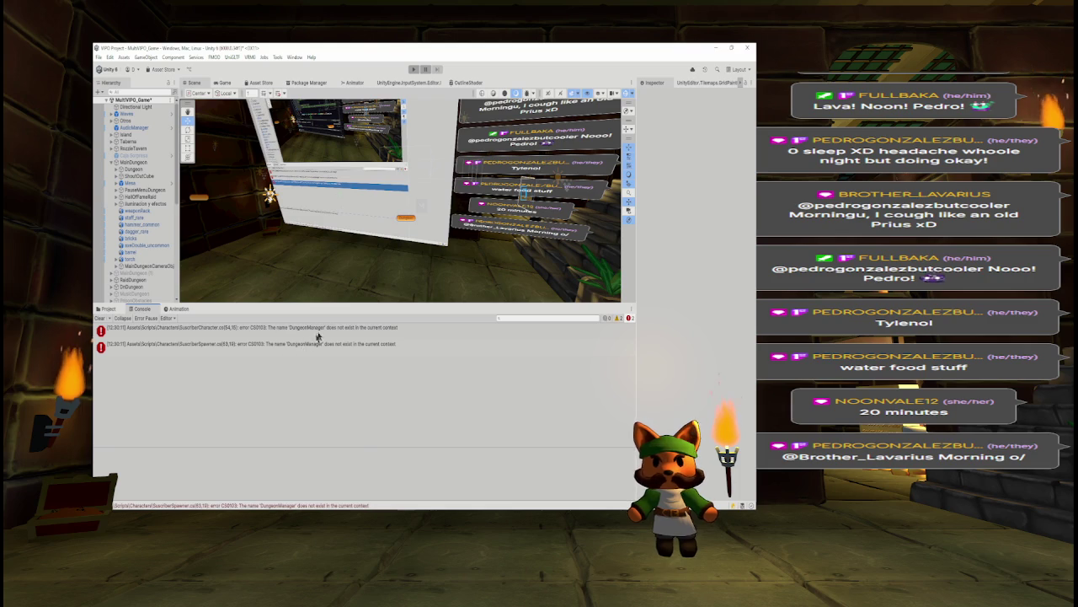
Replace the DungeonManager position on line 54 of SuscriberCharacter with Vector3.zero and save
click(324, 330)
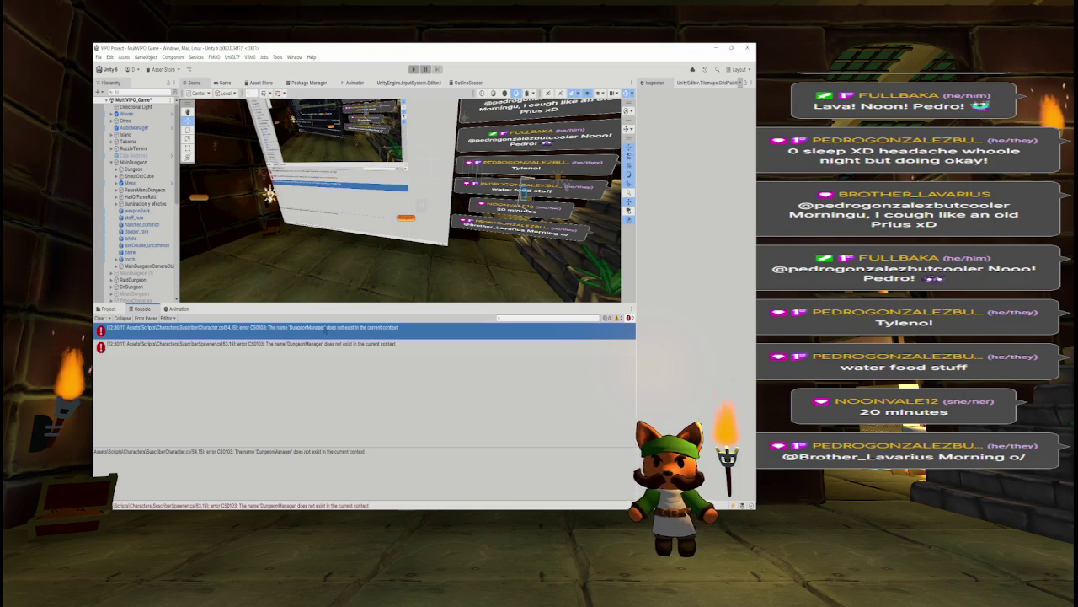
double_click(324, 330)
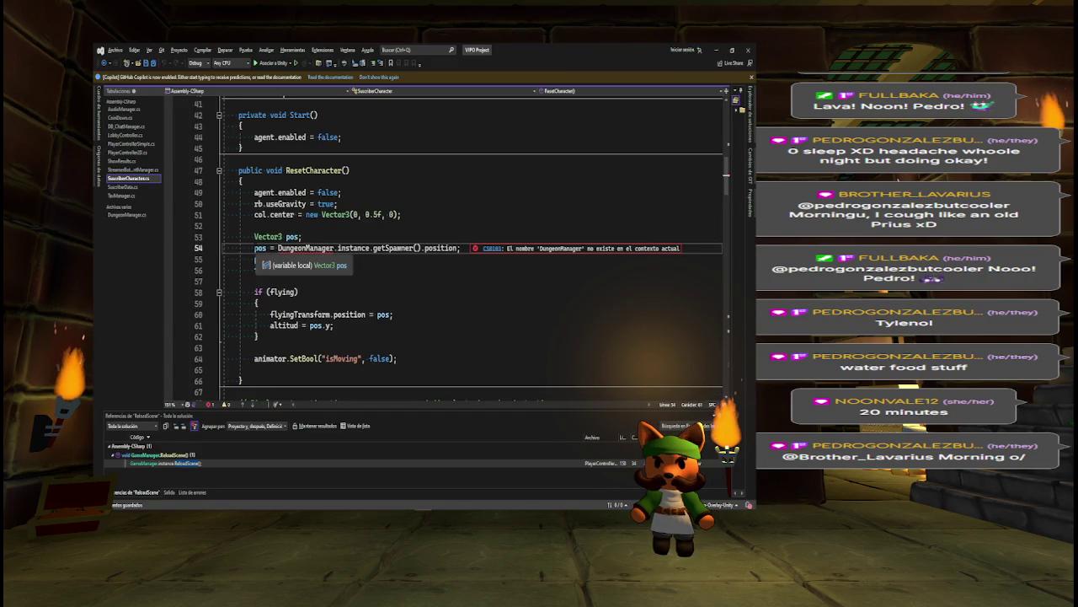
mouse_move(278, 249)
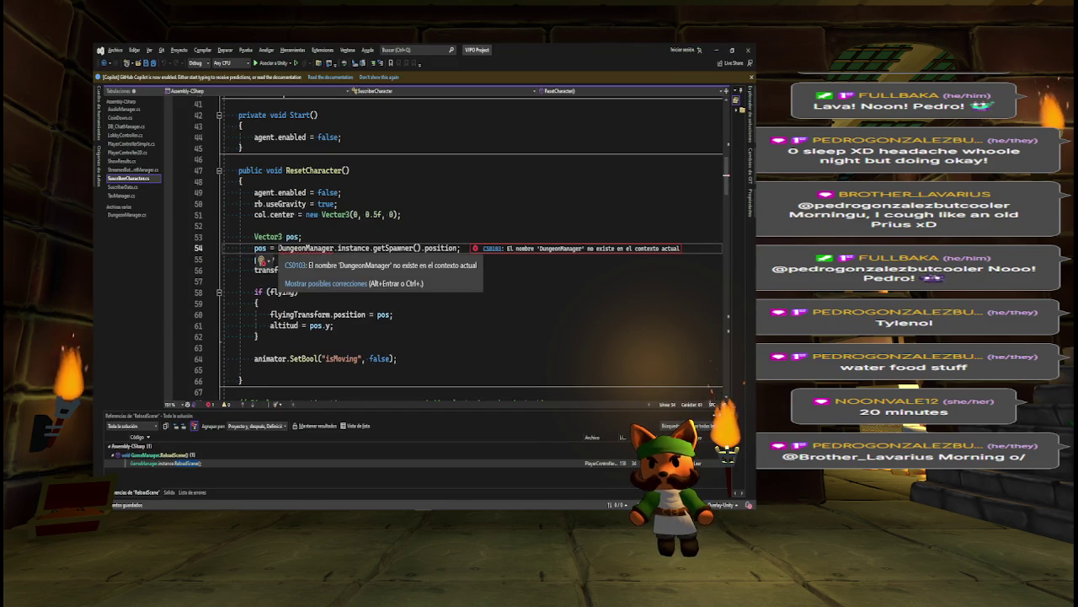
text(//)
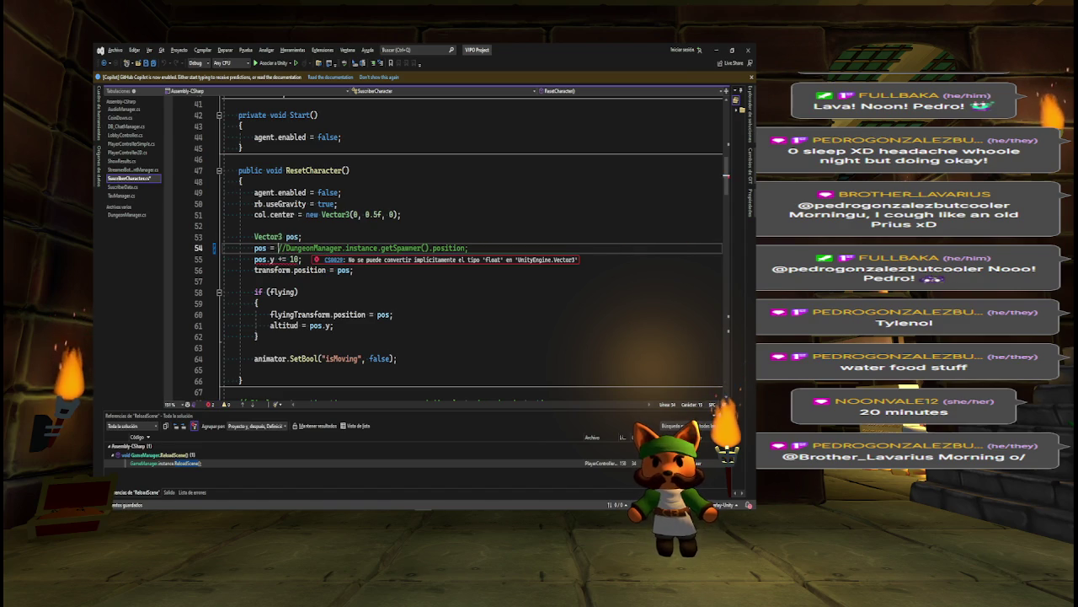
key(shift+End)
key(BackSpace)
text(Ve)
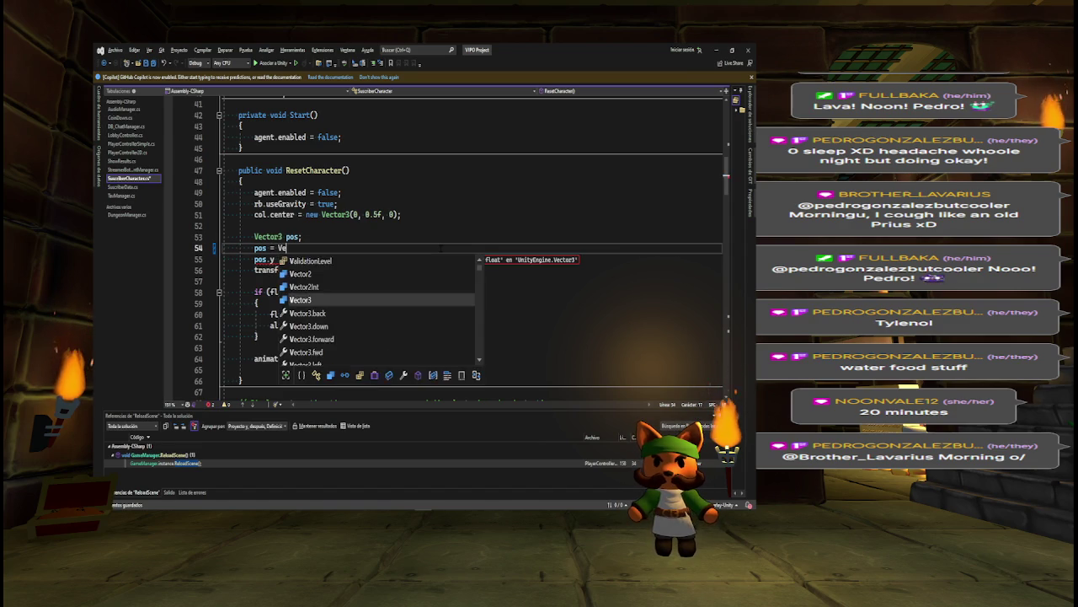
text(ctor3.z)
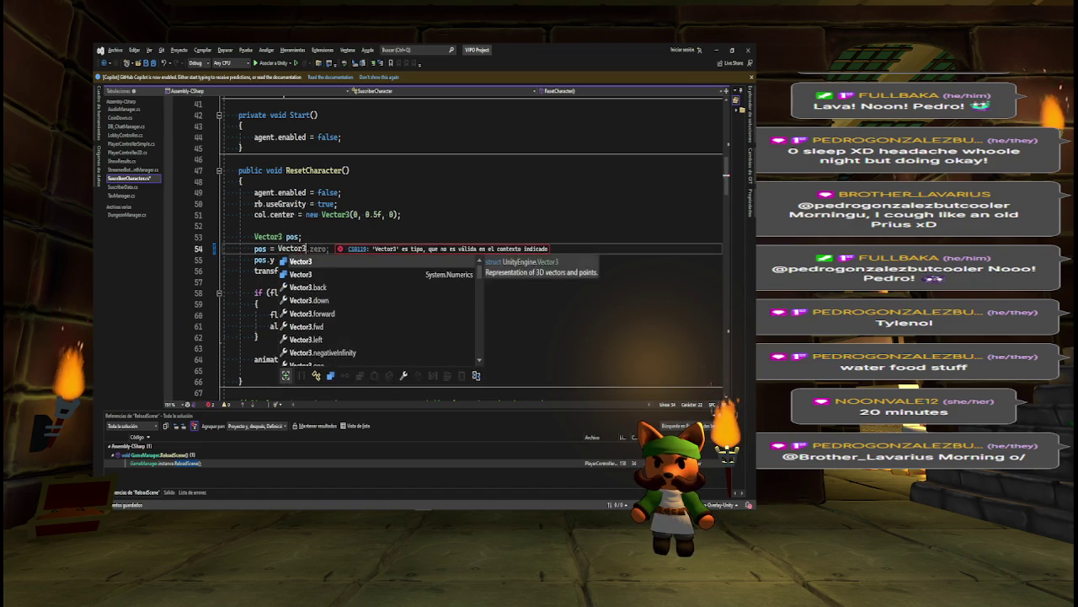
key(Tab)
key(ctrl+s)
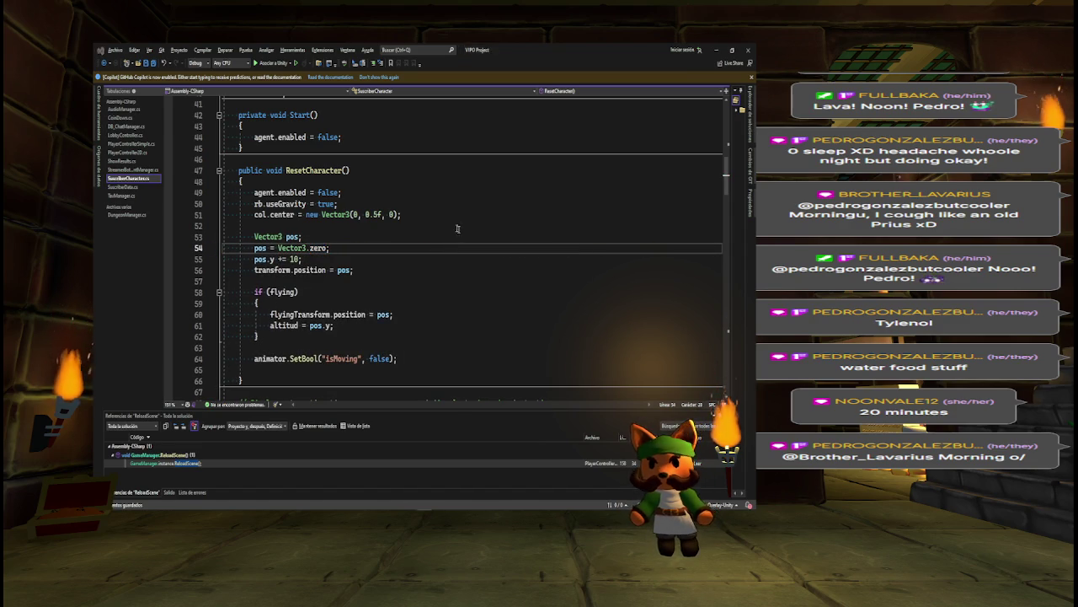
key(alt+Tab)
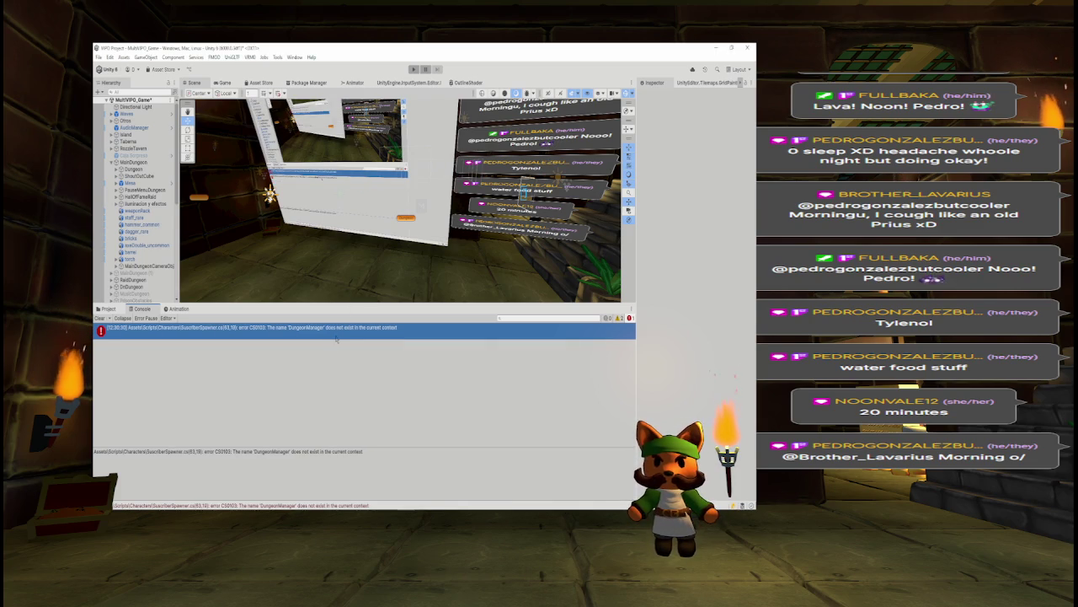
Change line 63 of SuscriberSpawner to 'pos = Vector3.zero;' in place of the DungeonManager position
double_click(336, 337)
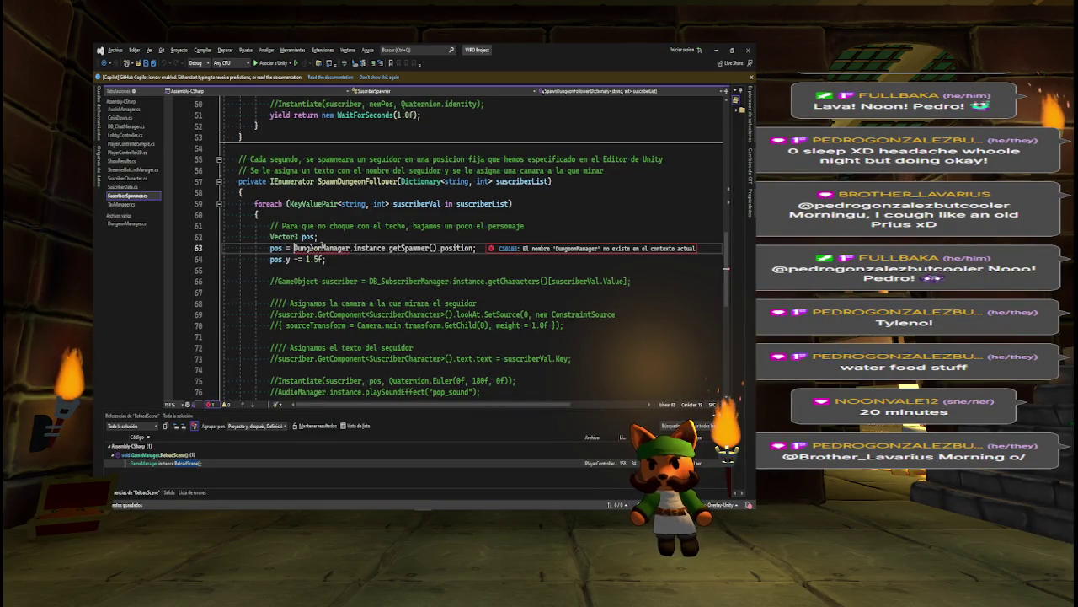
key(shift+End)
key(Delete)
text(Vectro3)
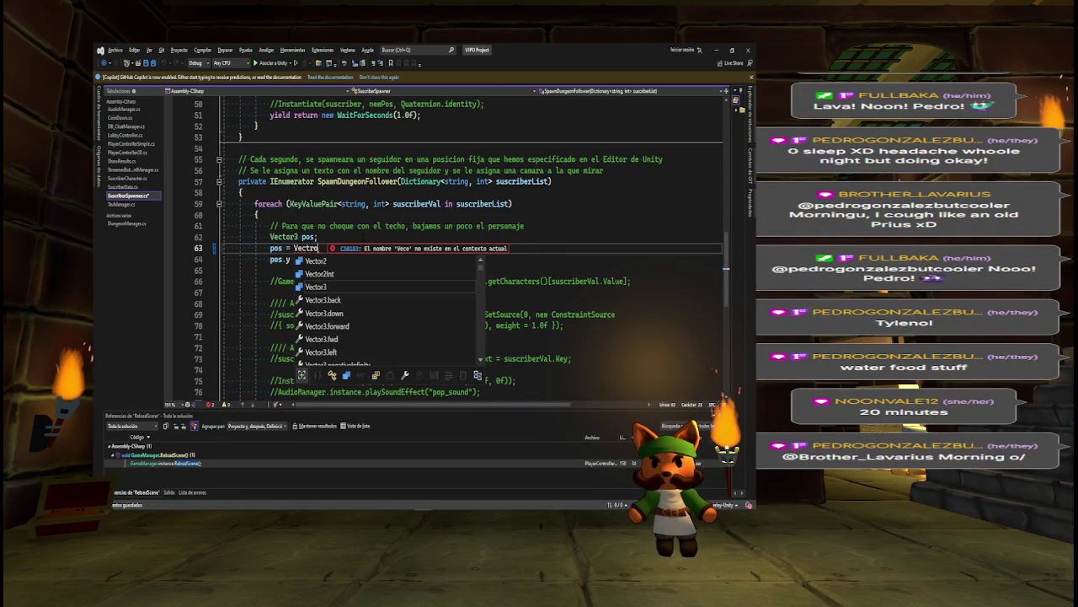
key(BackSpace)
key(BackSpace)
key(BackSpace)
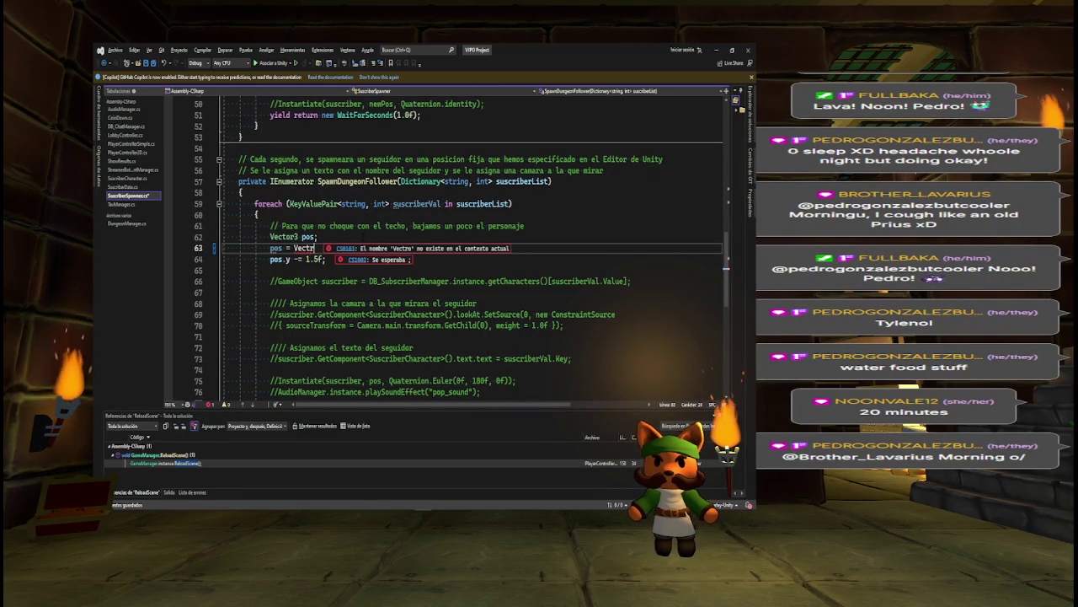
text(or)
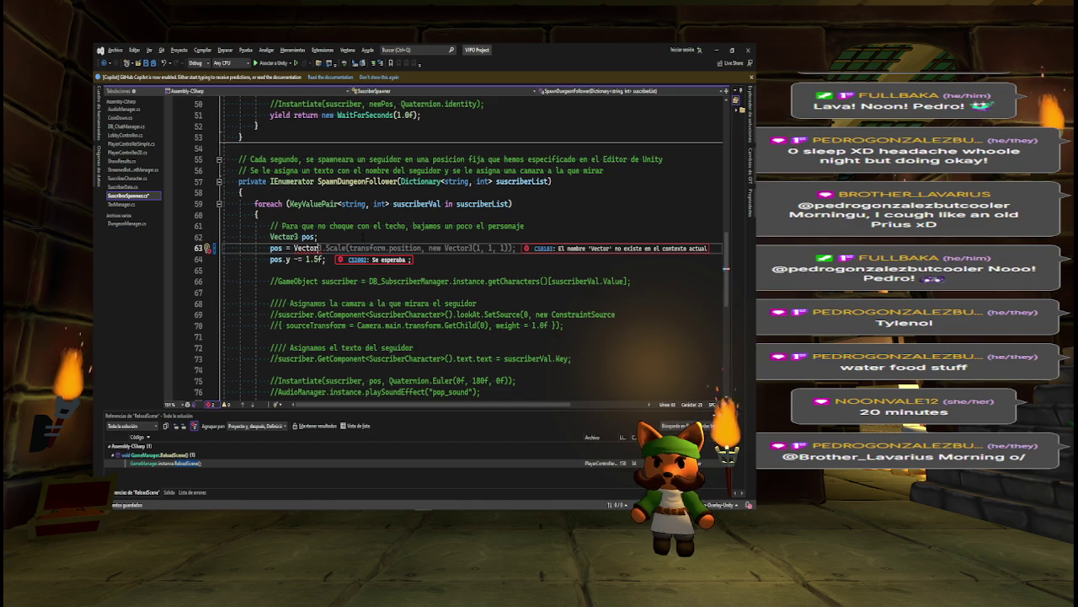
text(3.zero)
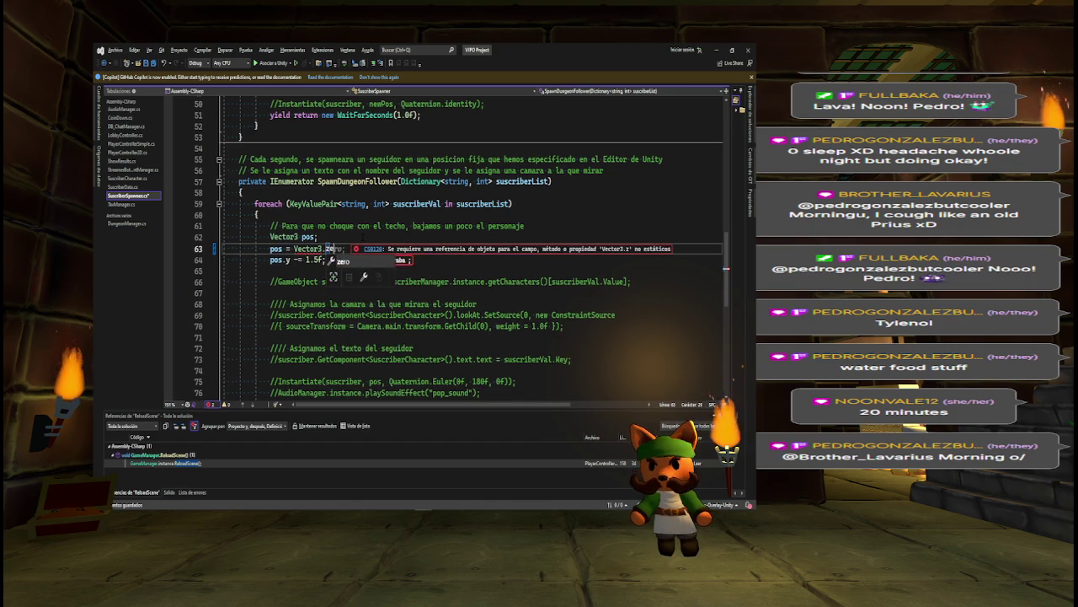
text(;)
key(alt+Tab)
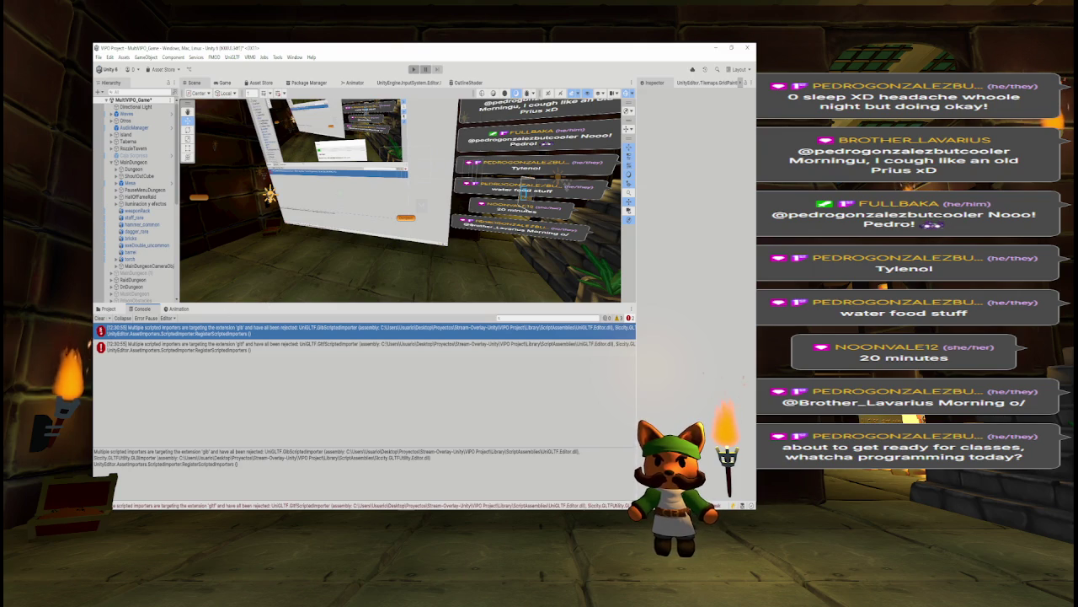
Show the Project tab with the seven C# scripts in Assets/Scripts/Characters
click(108, 309)
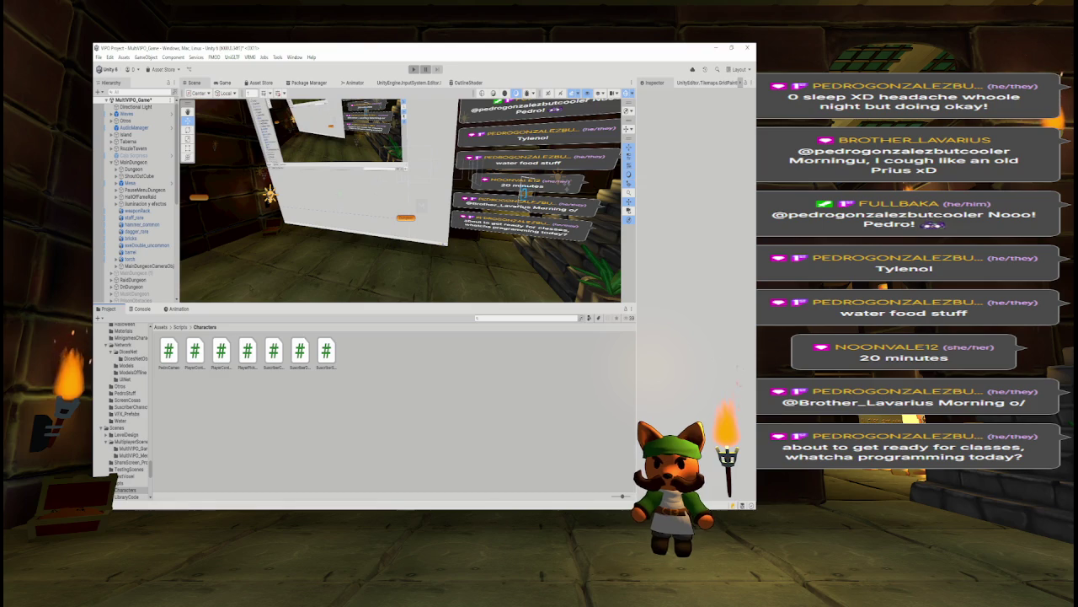
mouse_move(288, 508)
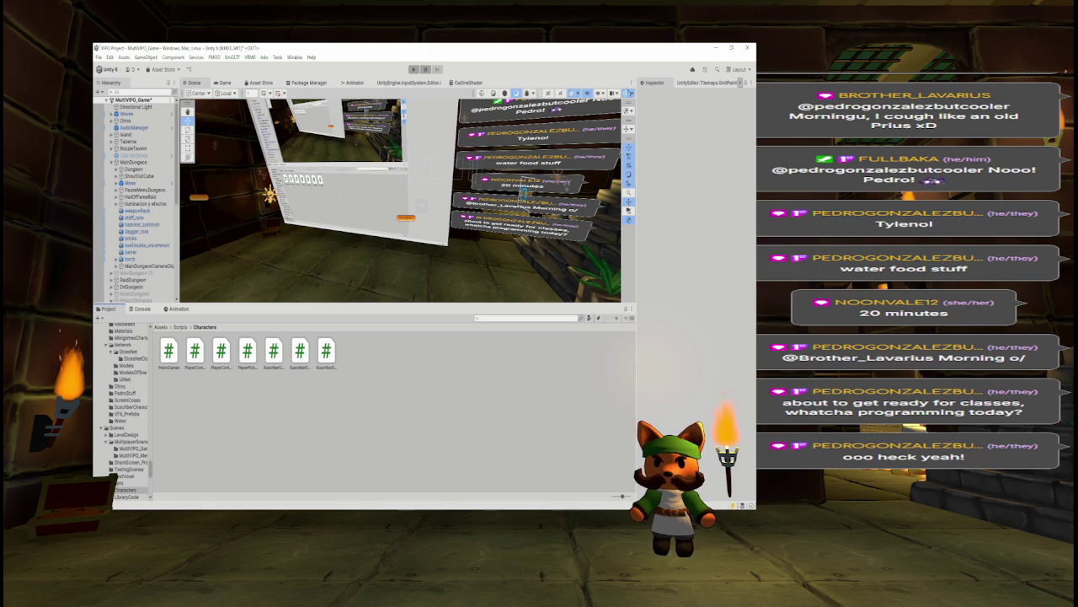
Turn off Scene view gizmos and switch back to SuscriberSpawner.cs in Visual Studio
click(628, 93)
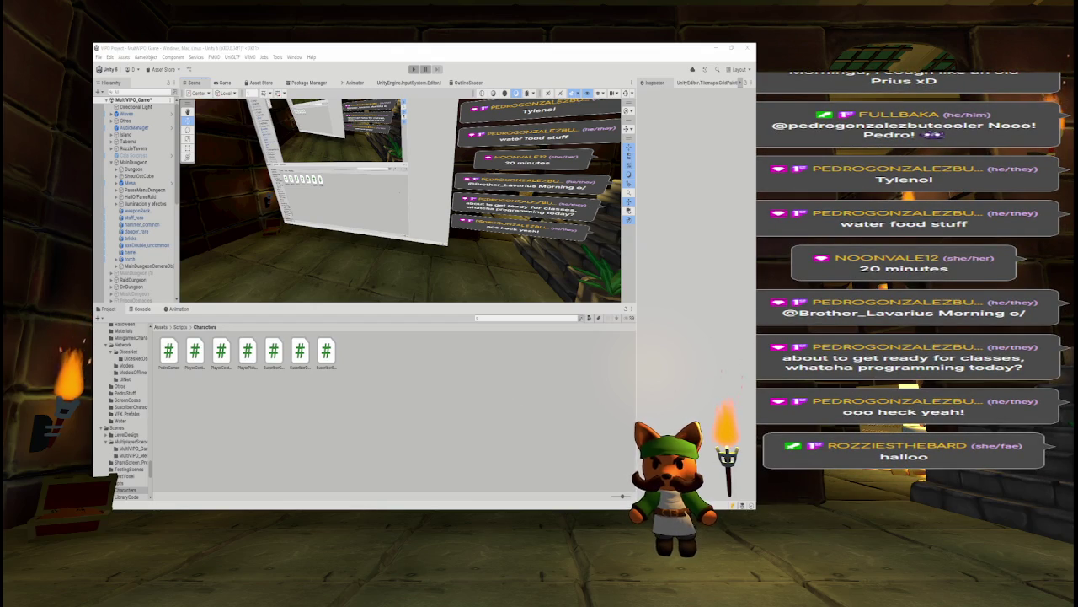
key(alt+Tab)
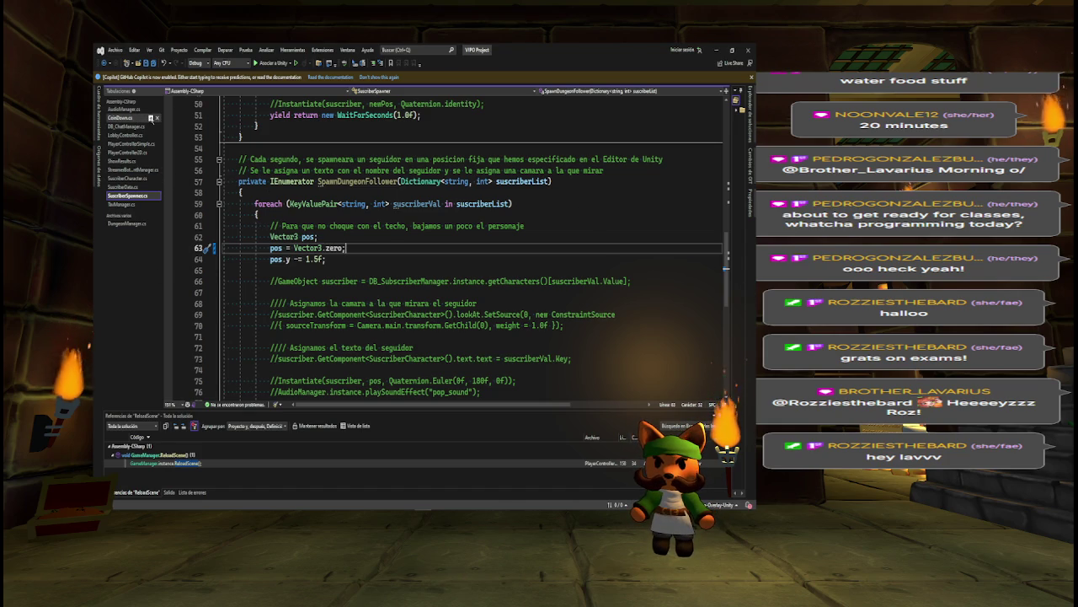
Close ten script tabs, from CoinDown.cs through DungeonManager.cs
click(157, 118)
click(157, 118)
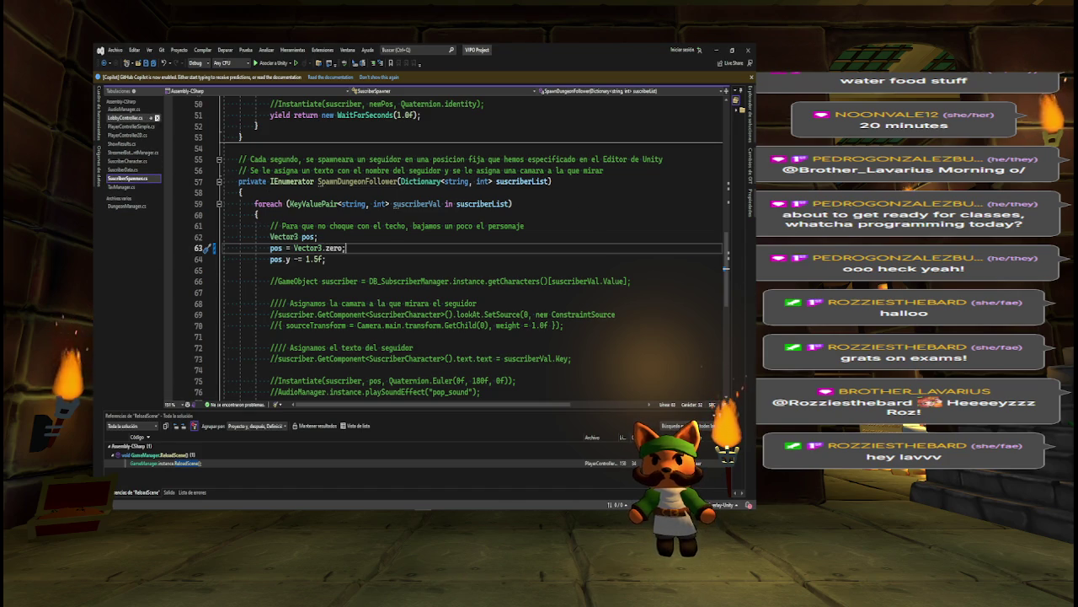
click(157, 126)
click(157, 126)
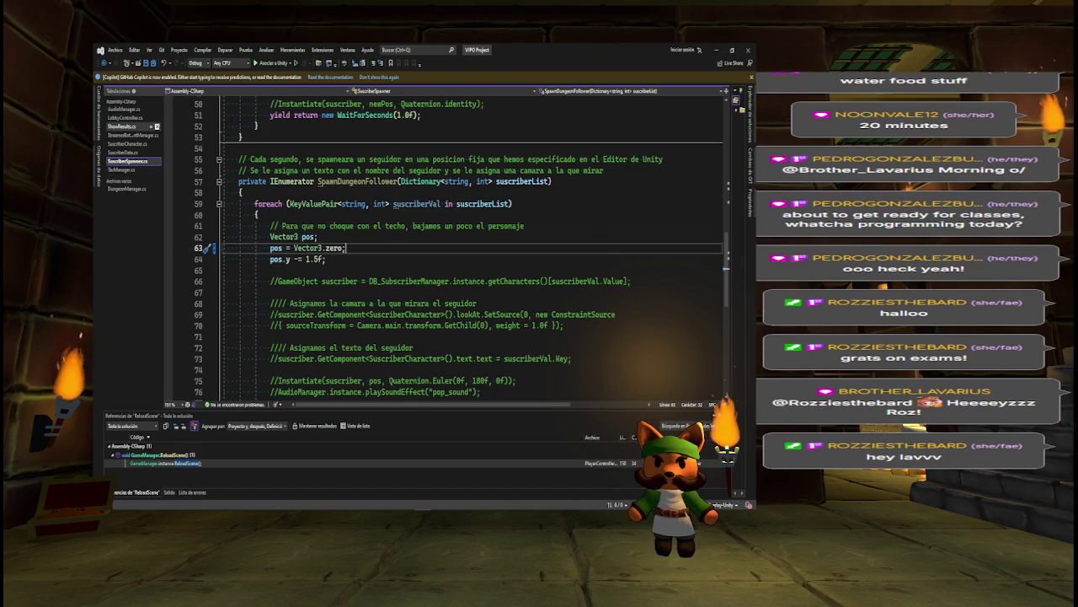
click(157, 127)
click(157, 135)
click(157, 135)
click(157, 135)
click(157, 135)
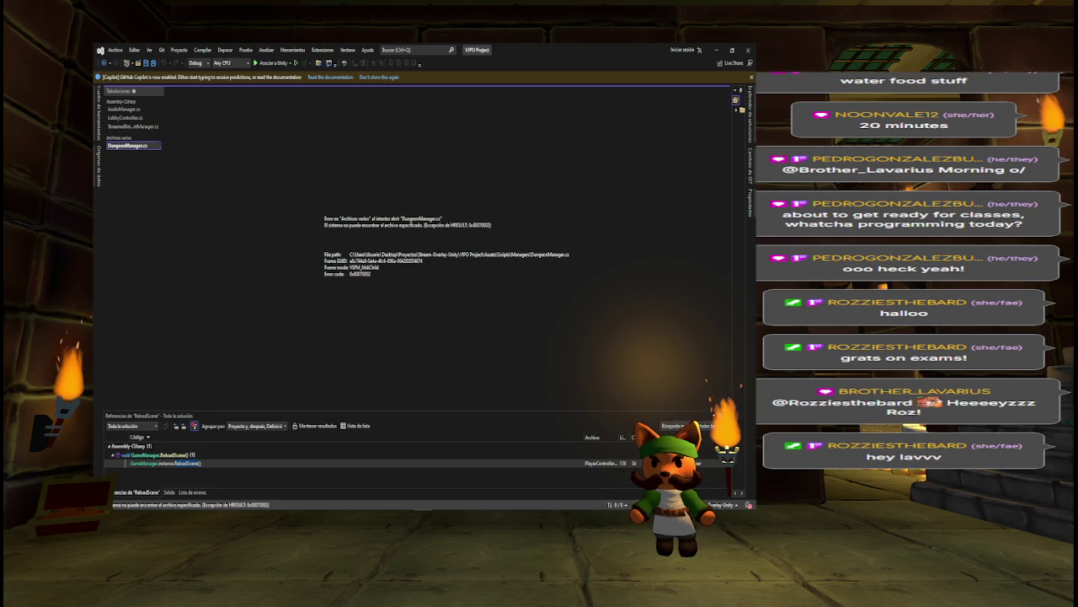
click(157, 145)
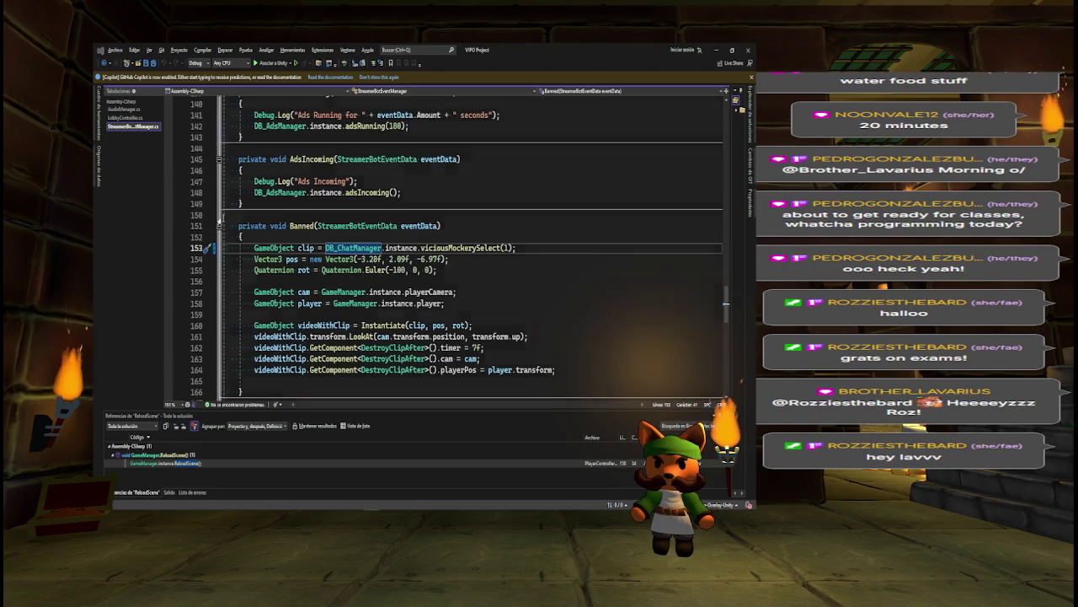
Search the Unity Project panel with 'sk' and select the TaxManager script
key(alt+Tab)
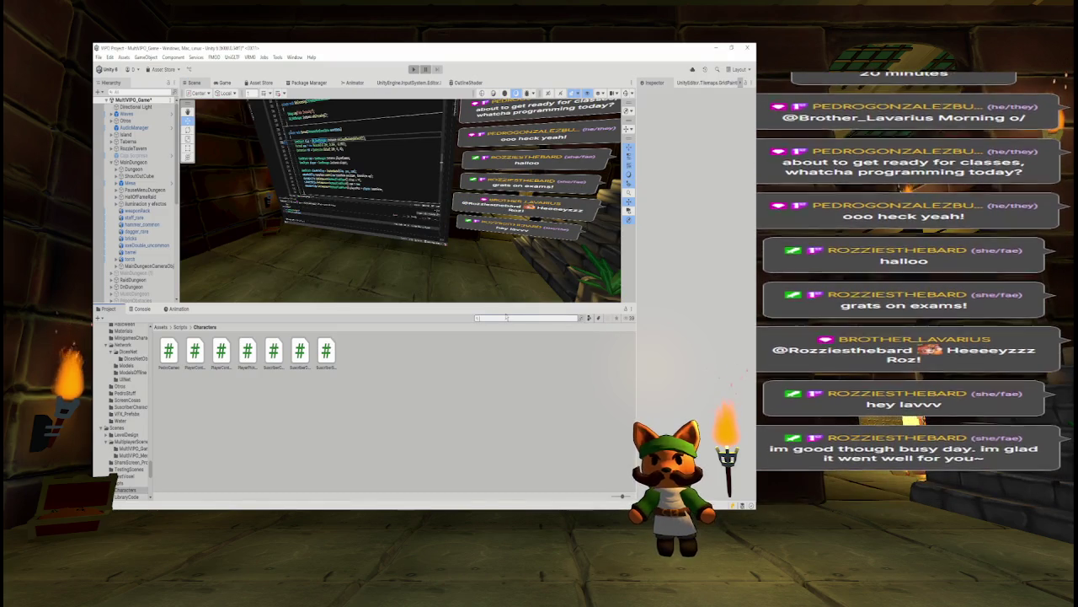
text(taskma)
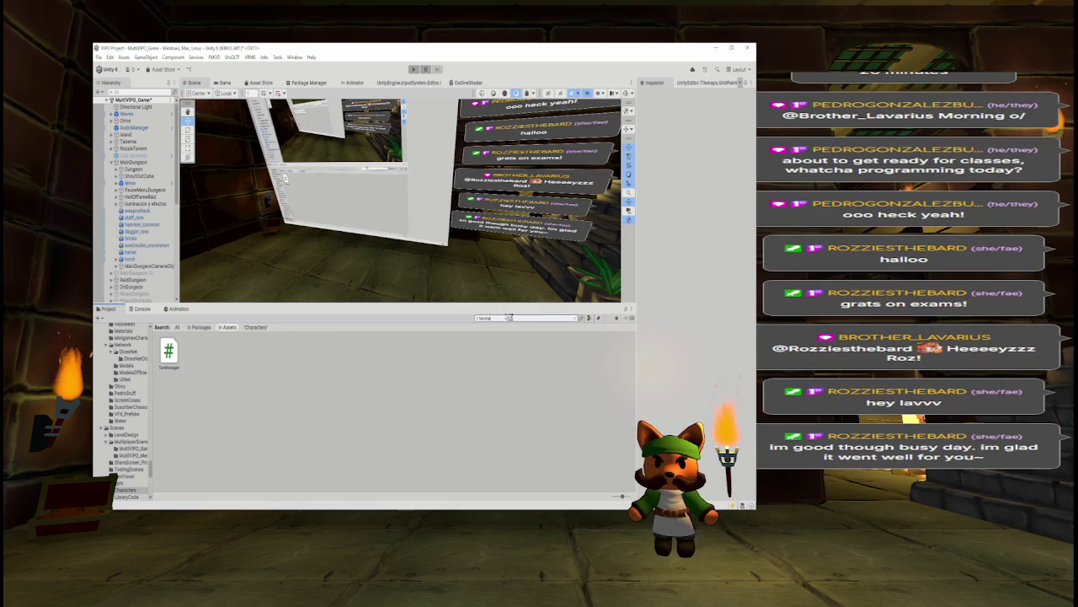
click(168, 350)
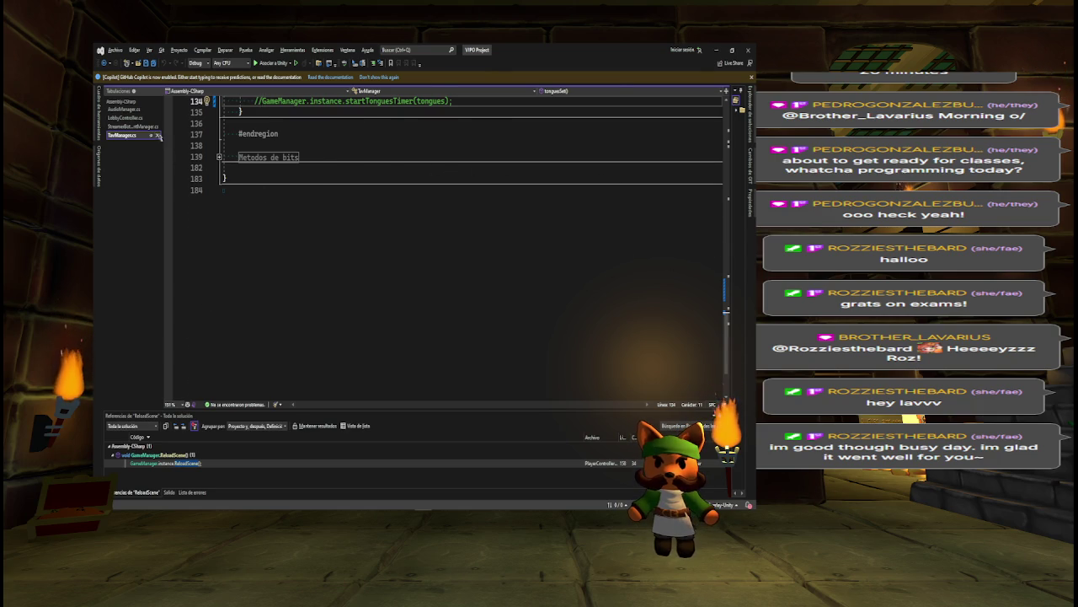
Close TaxManager.cs in Visual Studio and delete the script from the Unity project assets
click(157, 134)
key(alt+Tab)
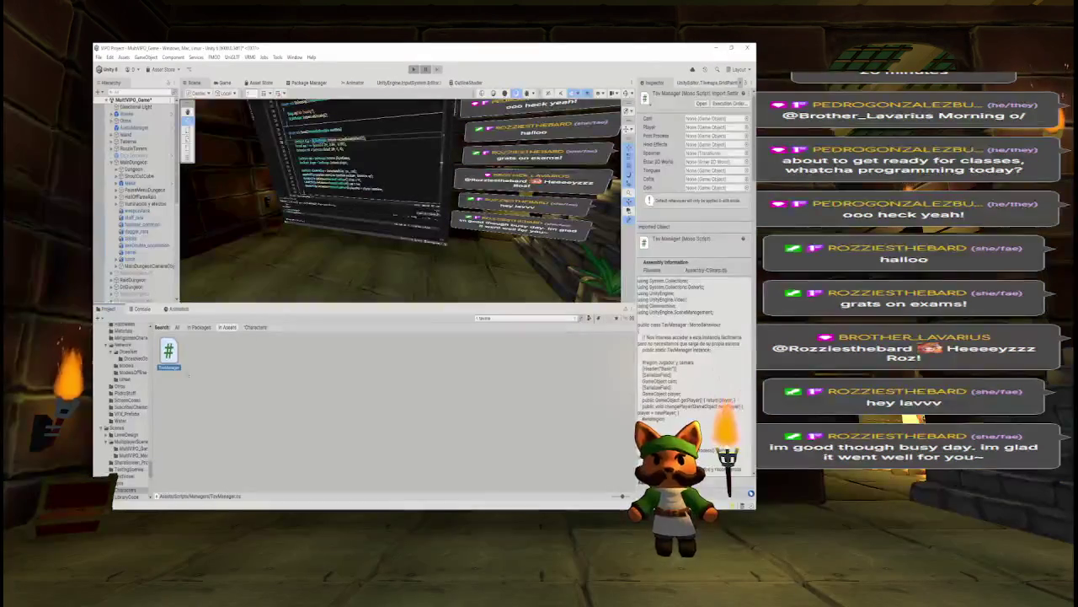
key(Delete)
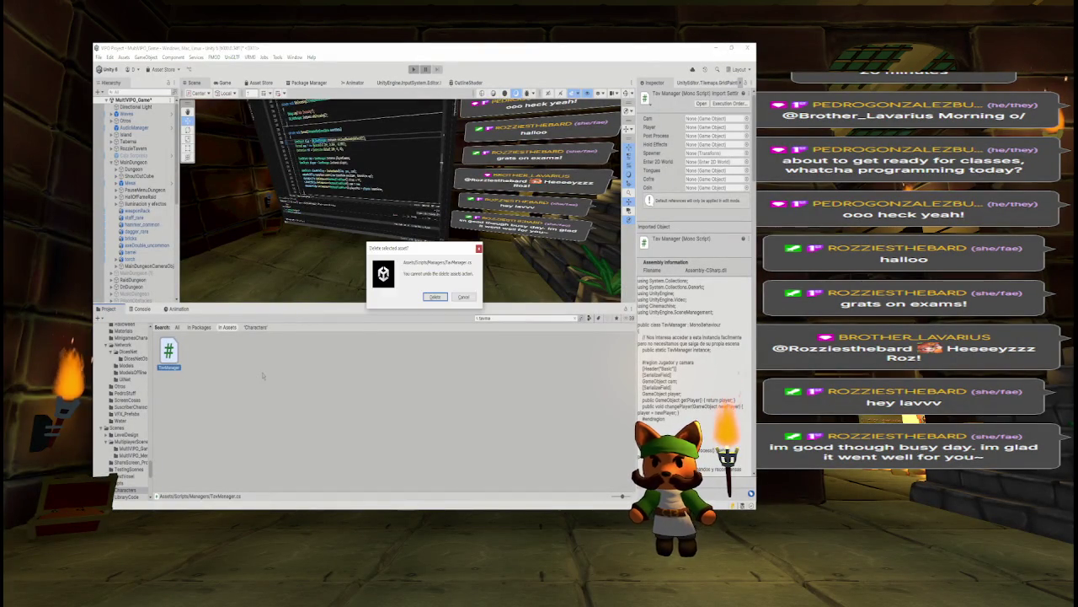
click(435, 299)
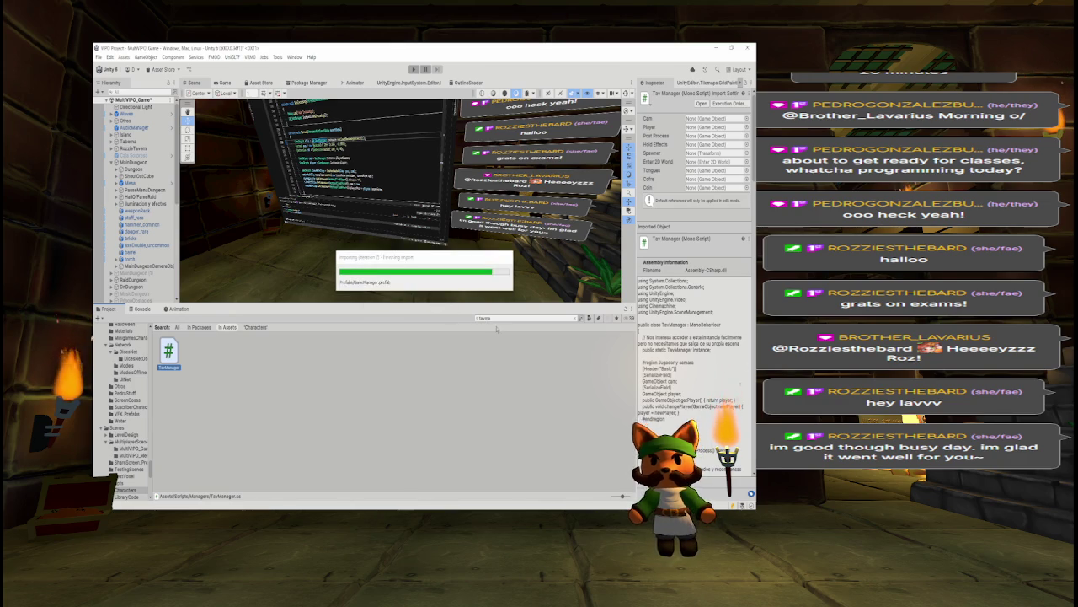
Show the resulting compile errors in the Console and the full text of the first one
key(alt+Tab)
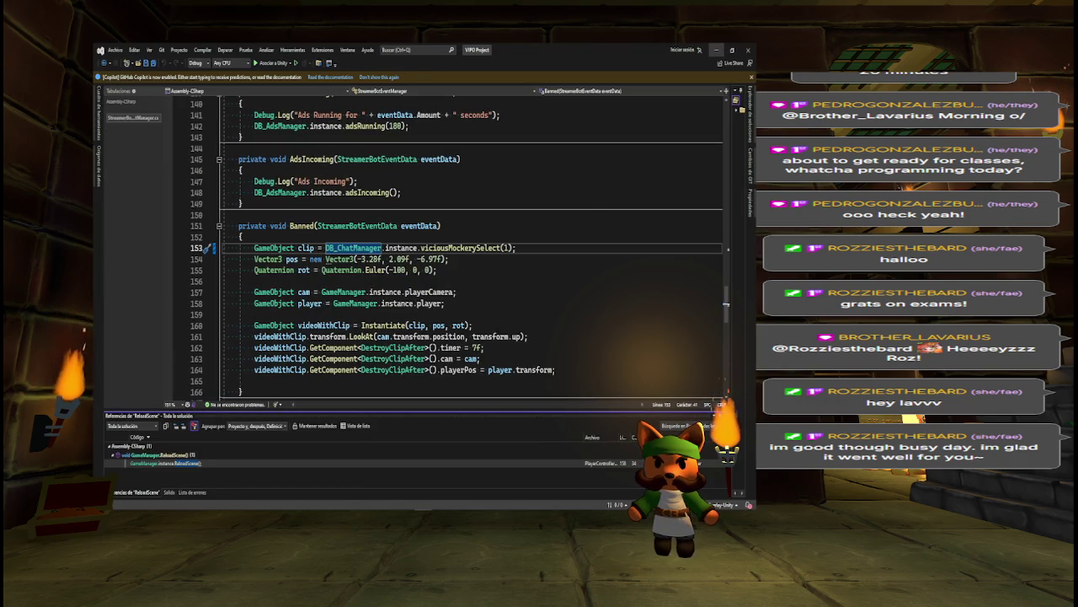
click(716, 49)
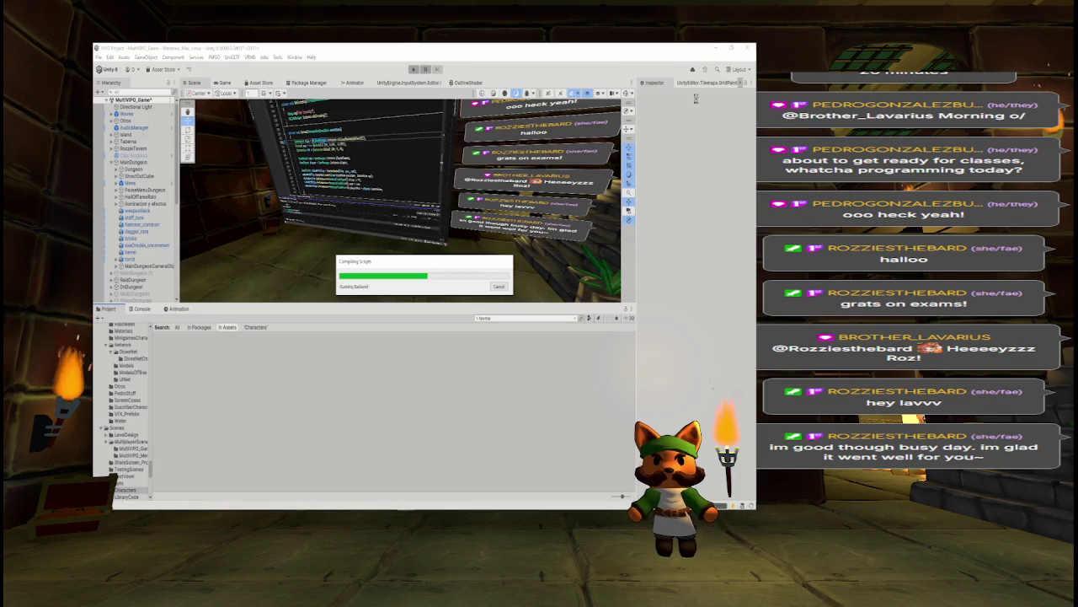
click(141, 309)
click(327, 334)
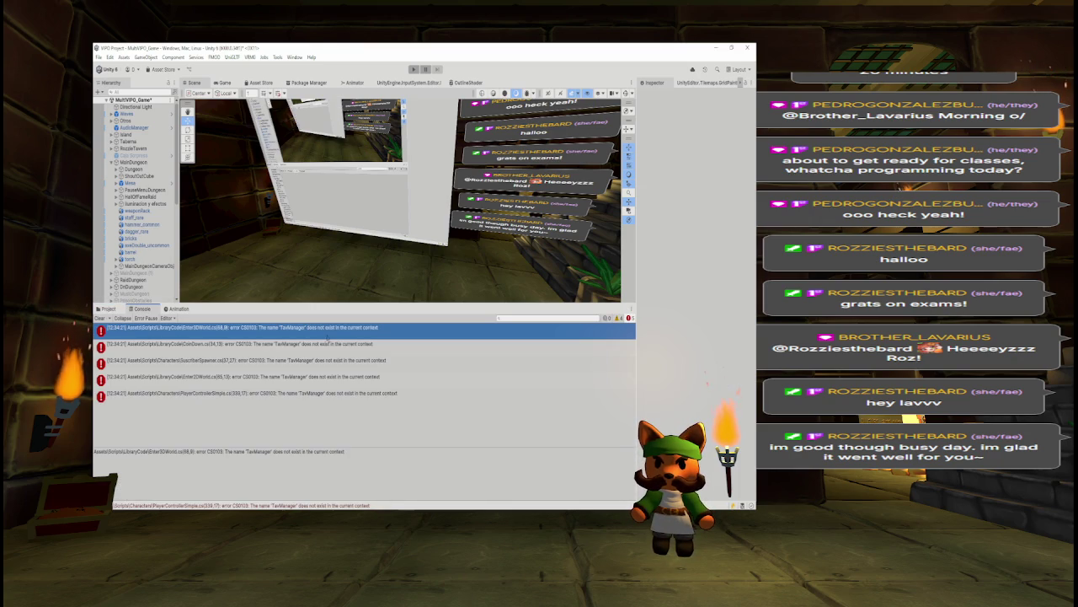
Delete the TavManager.changePlayer call on line 68 of the first error's script
double_click(322, 339)
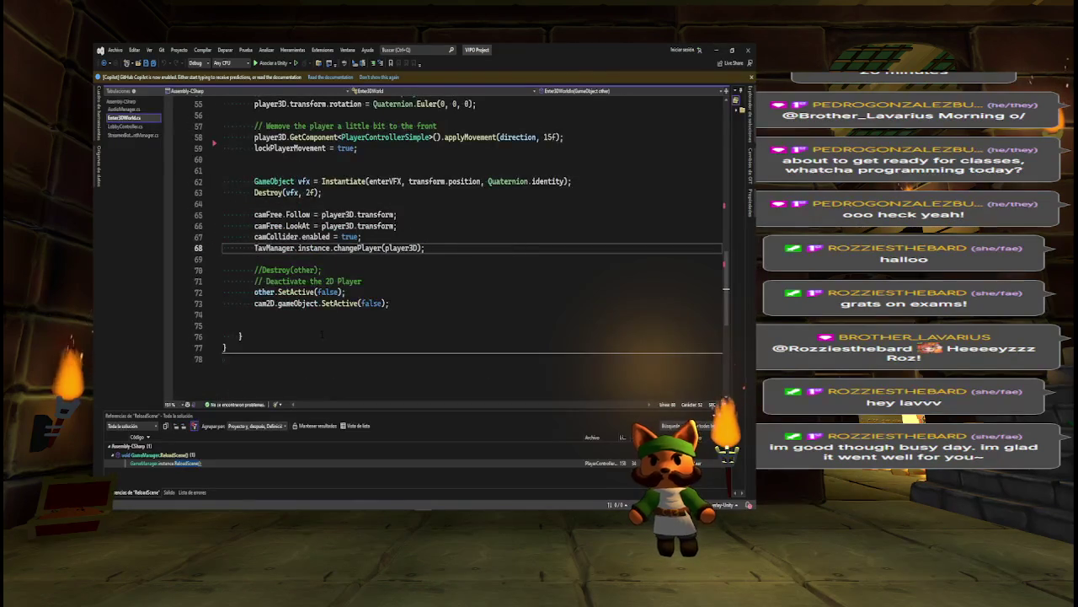
mouse_move(261, 250)
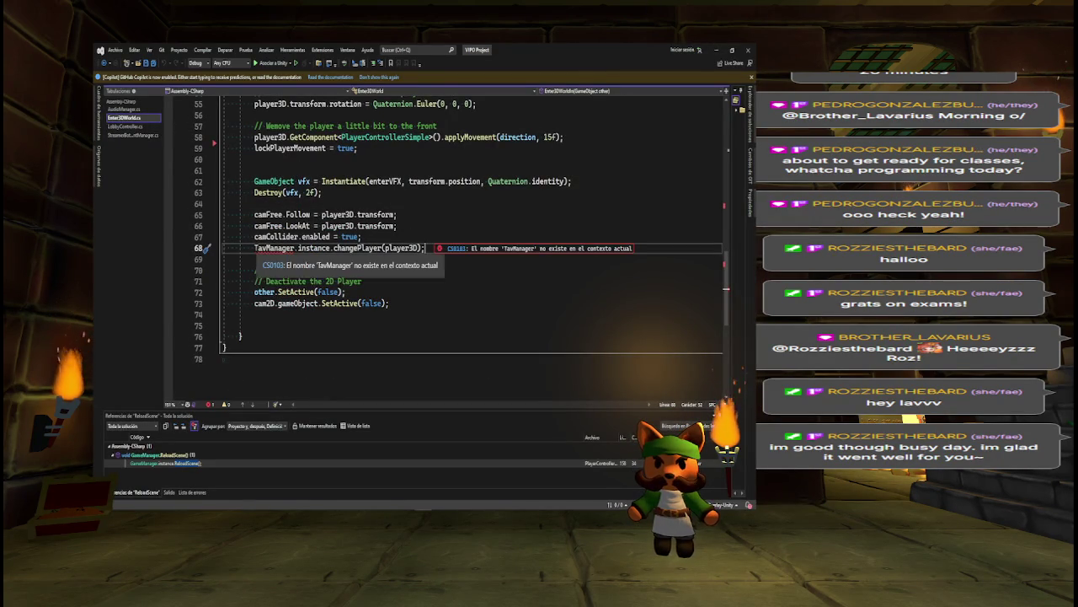
click(425, 247)
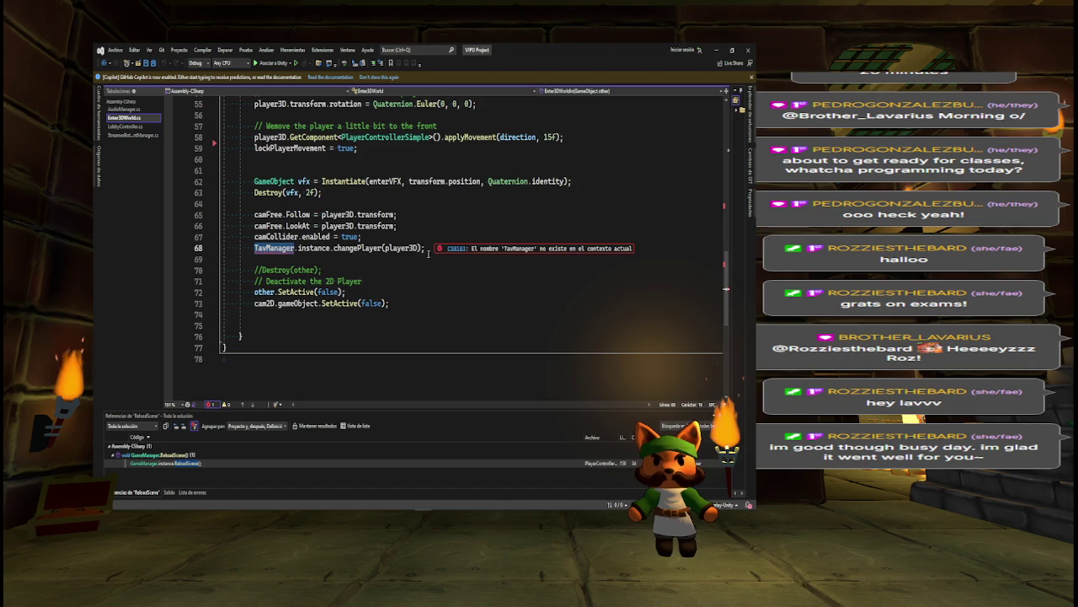
key(shift+Home)
key(BackSpace)
key(BackSpace)
key(BackSpace)
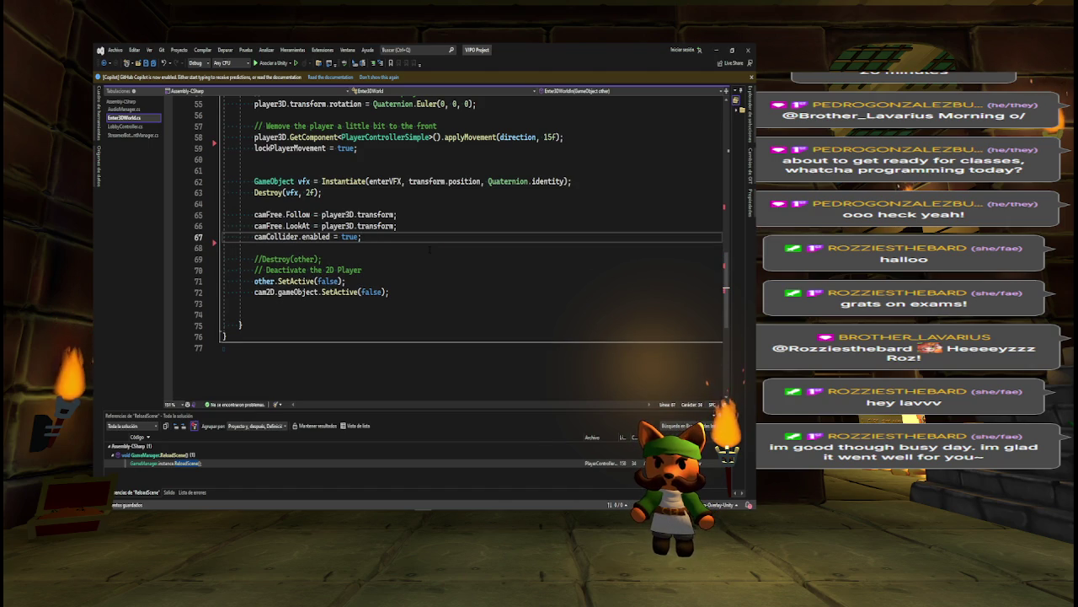
In CoinDown.cs, replace the TavManager if-block on lines 34–37 with just Destroy(gameObject);
key(alt+Tab)
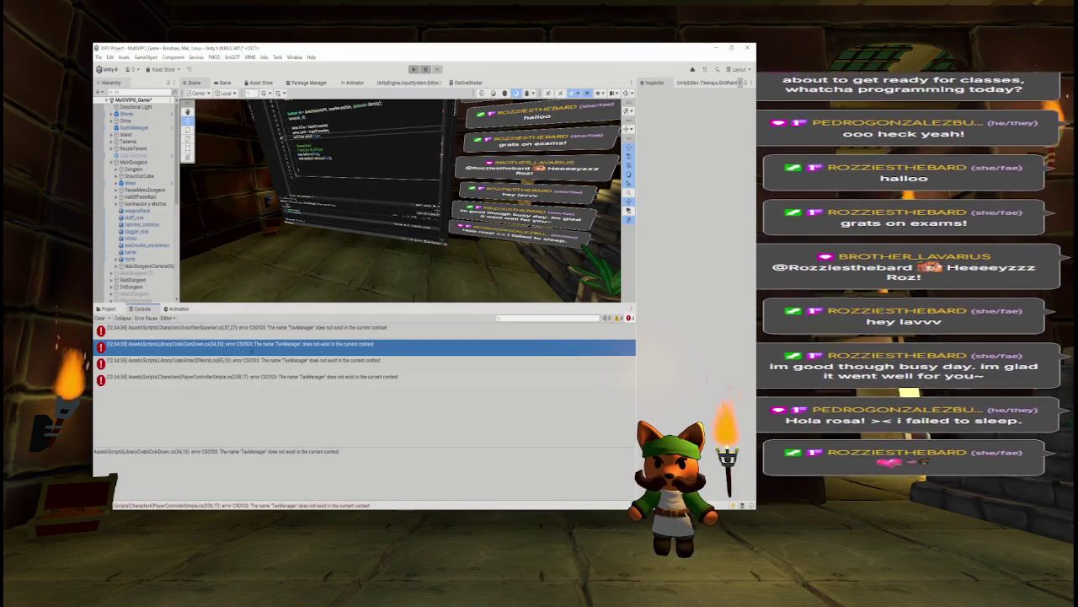
double_click(238, 344)
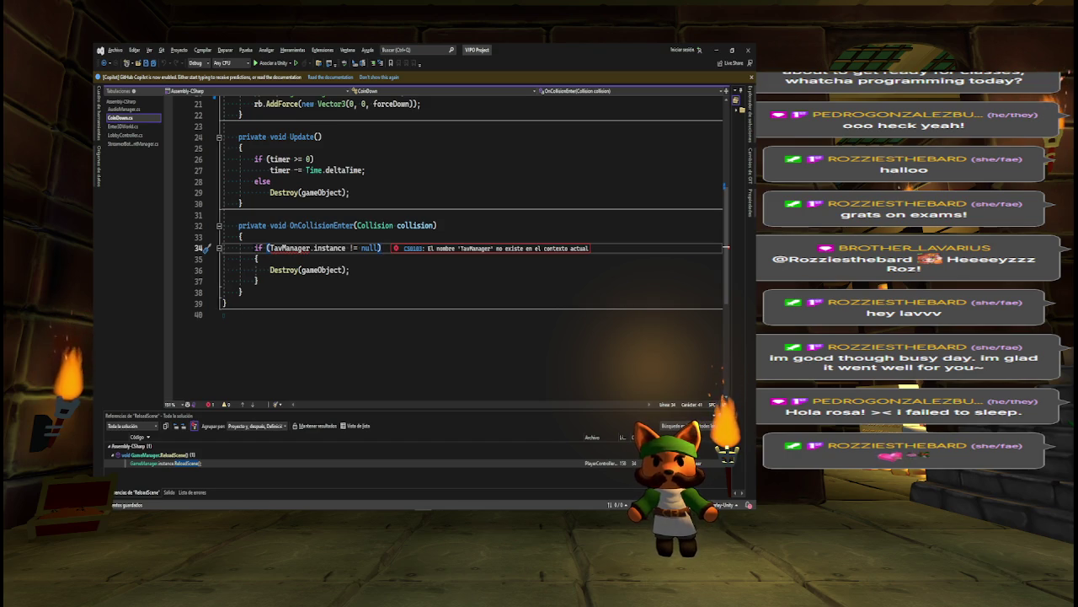
drag(254, 248, 259, 282)
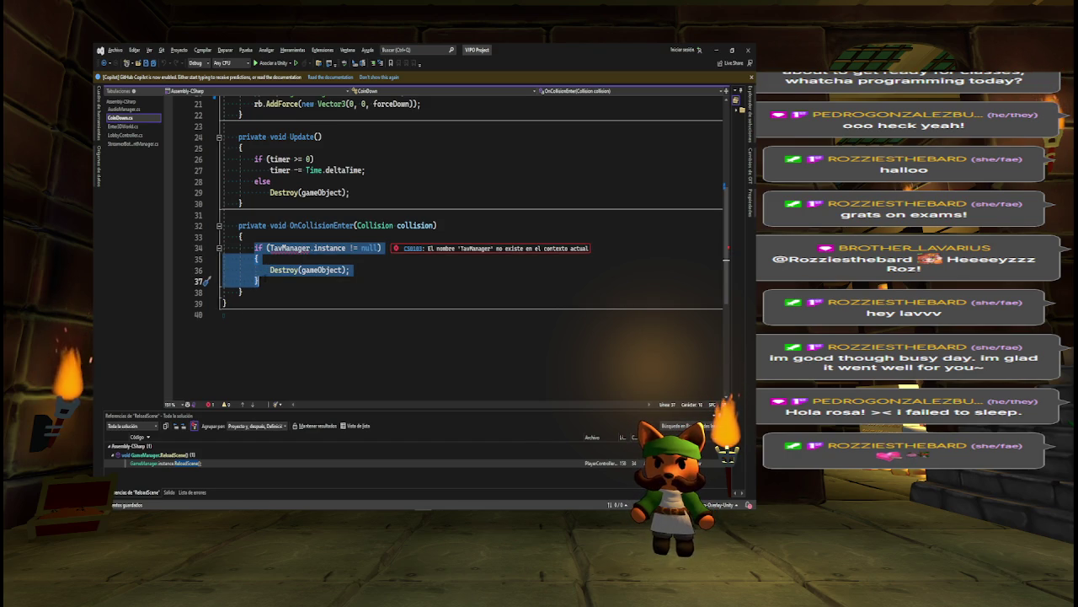
click(256, 269)
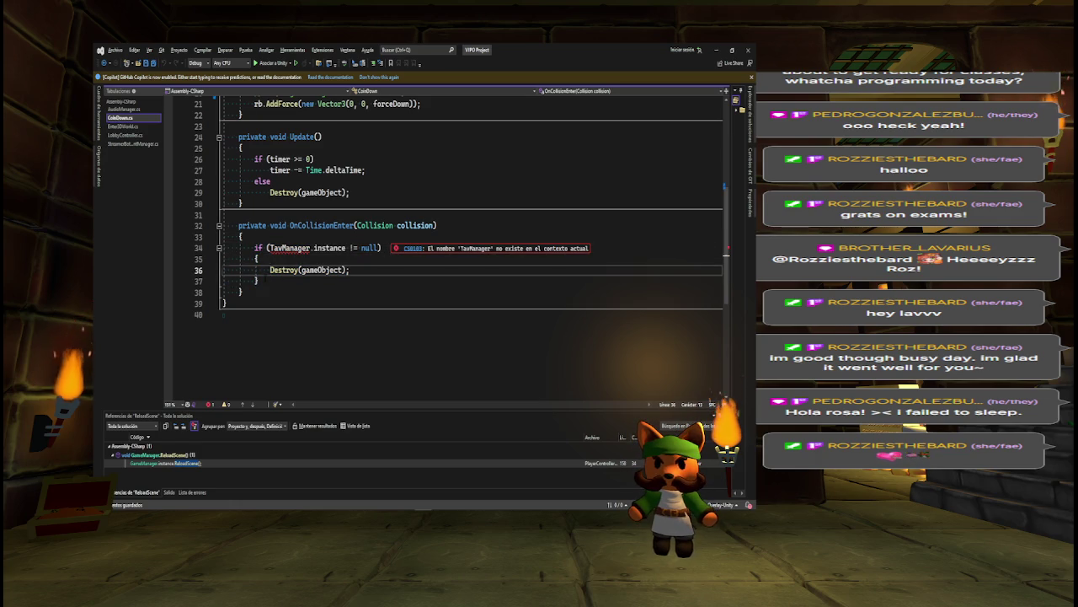
key(shift+End)
key(ctrl+x)
key(shift+Up)
key(shift+Up)
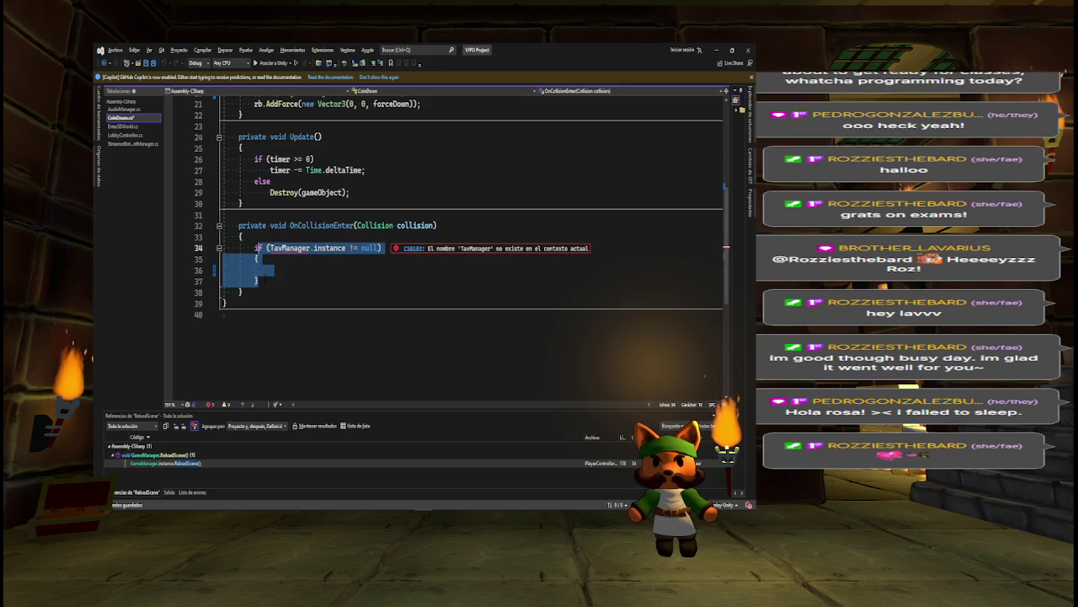
key(ctrl+v)
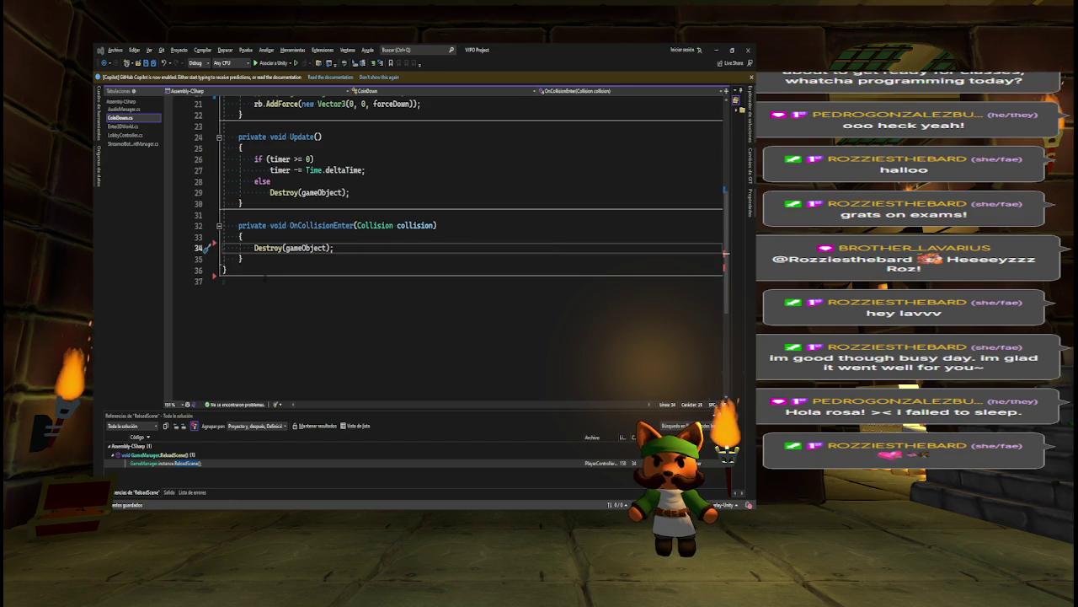
Comment out the TavManager.changePlayer call on line 65 of Enter2DWorld.cs
key(alt+Tab)
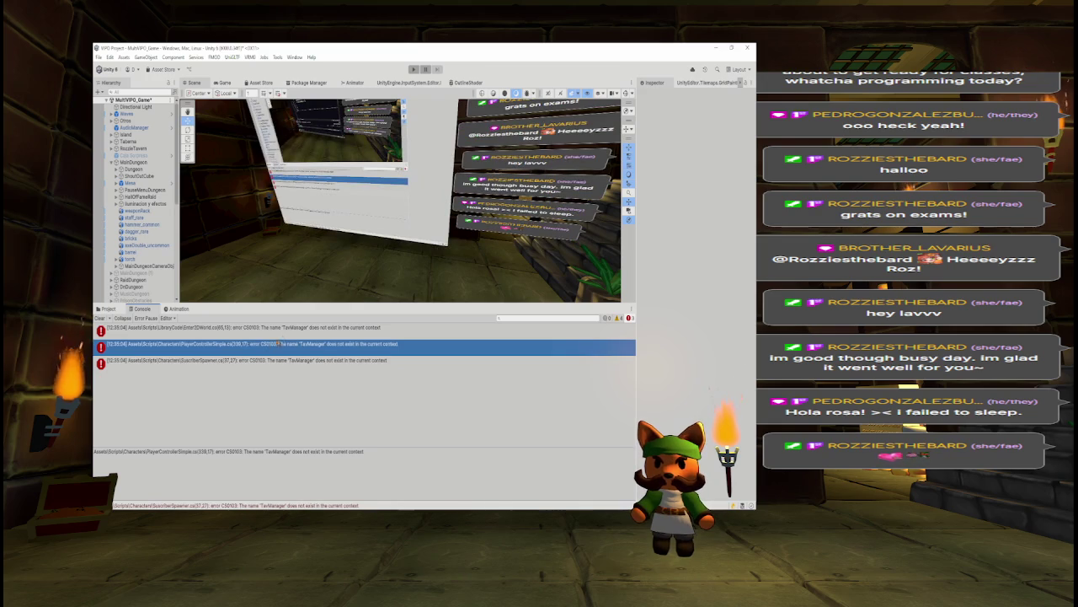
click(292, 330)
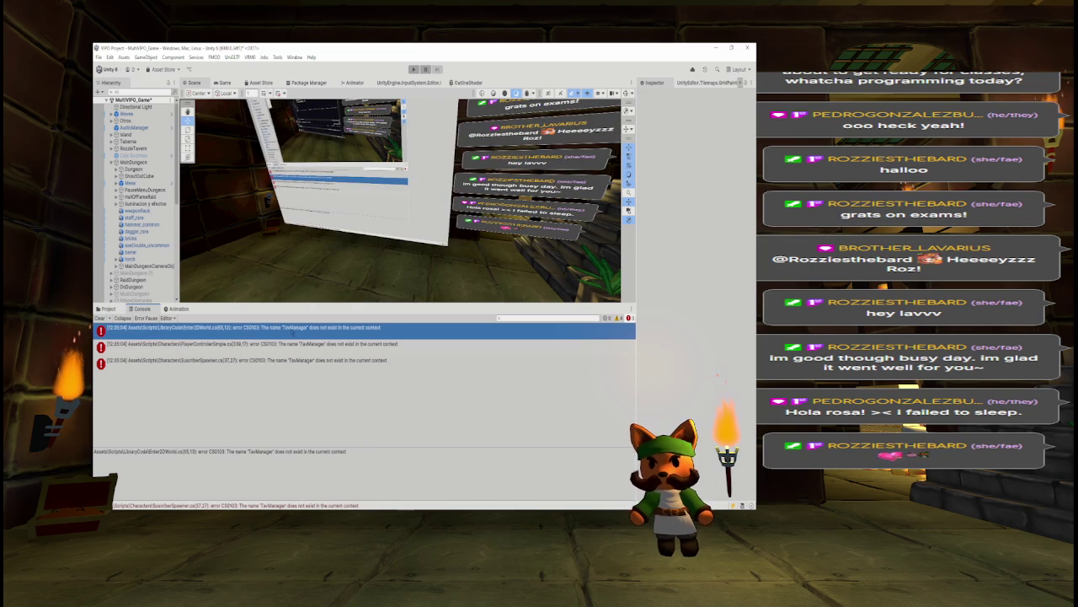
double_click(292, 331)
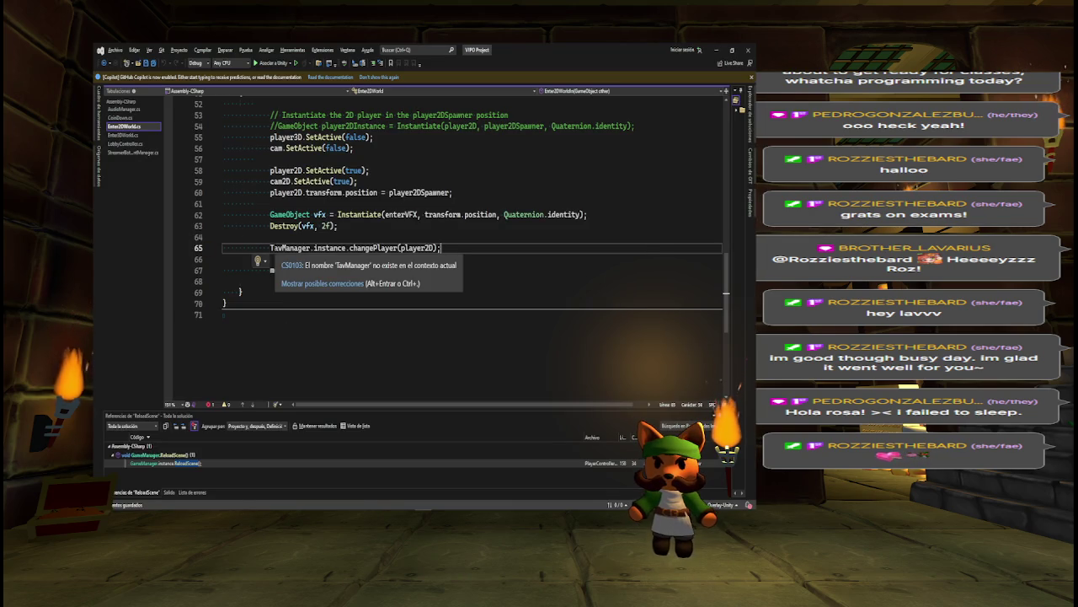
key(ctrl+k)
key(ctrl+c)
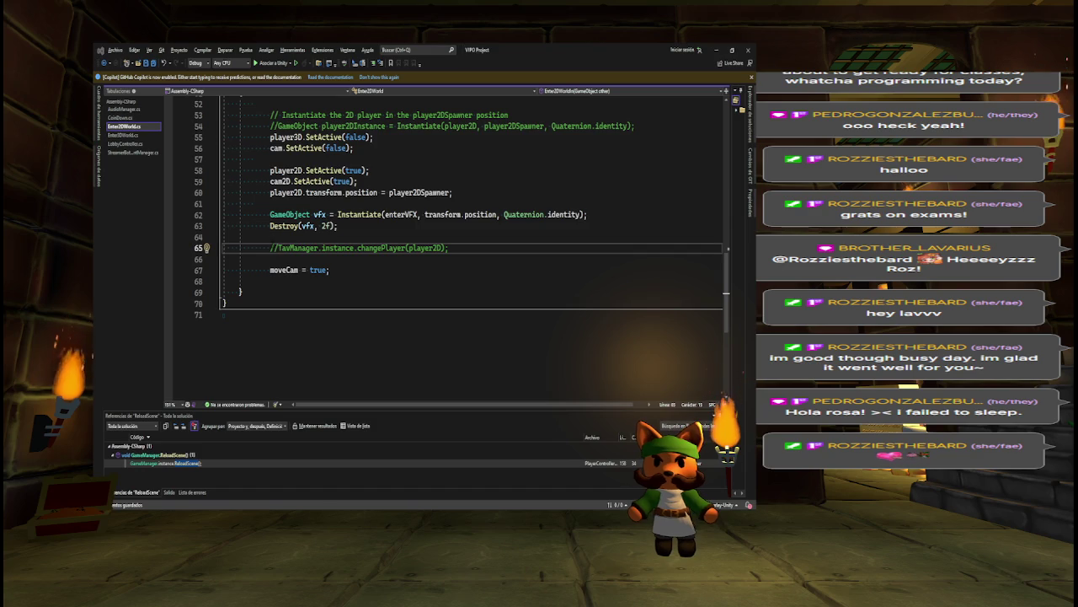
Open PlayerControllerSimple.cs line 339 and comment out the TavManager.instance.enter2D() call
key(alt+Tab)
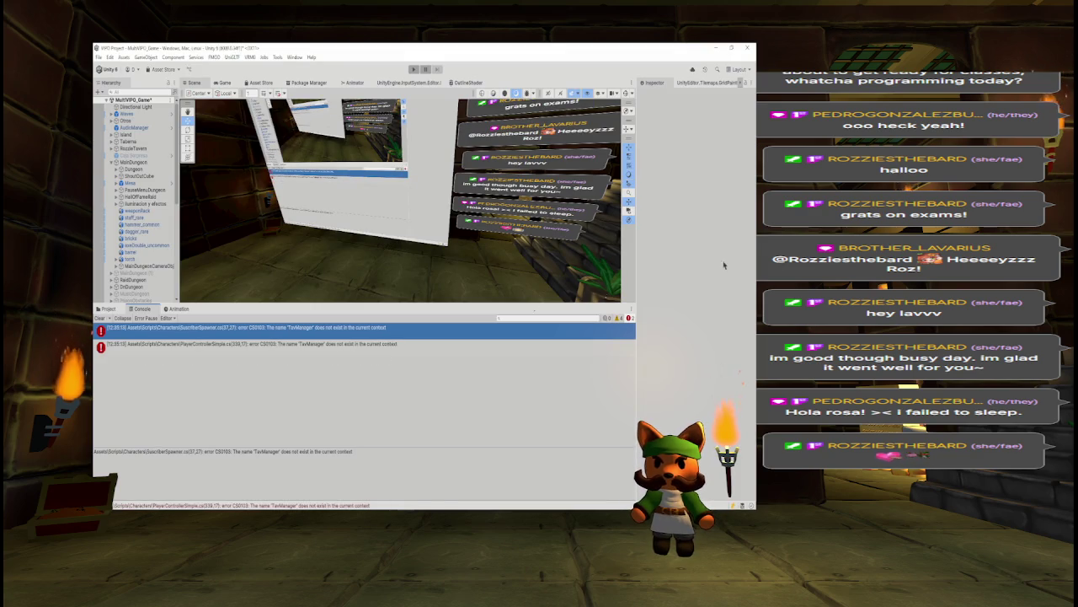
click(260, 345)
double_click(260, 345)
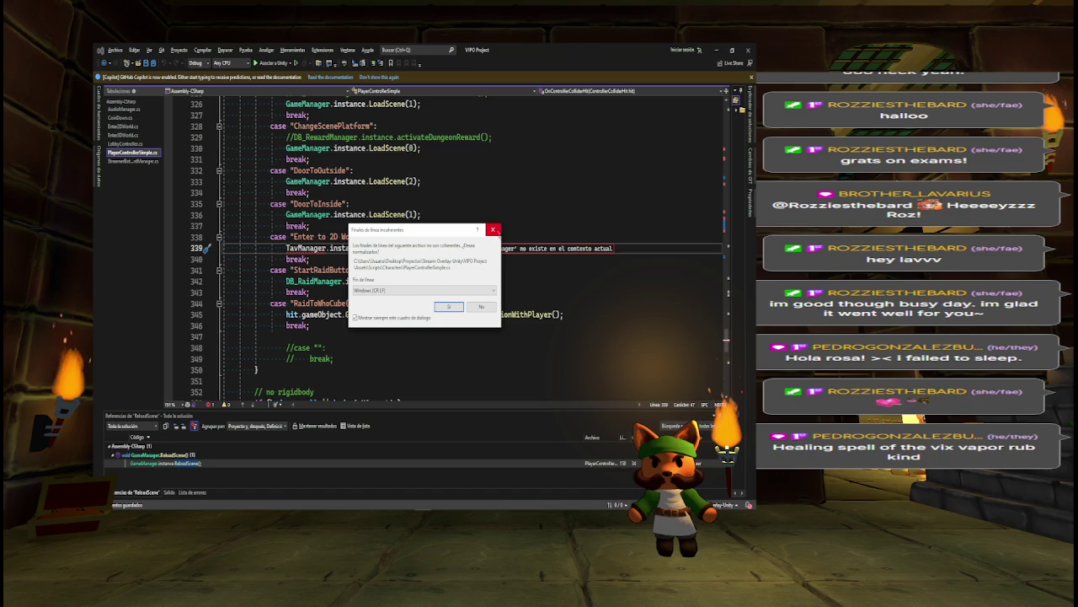
click(492, 229)
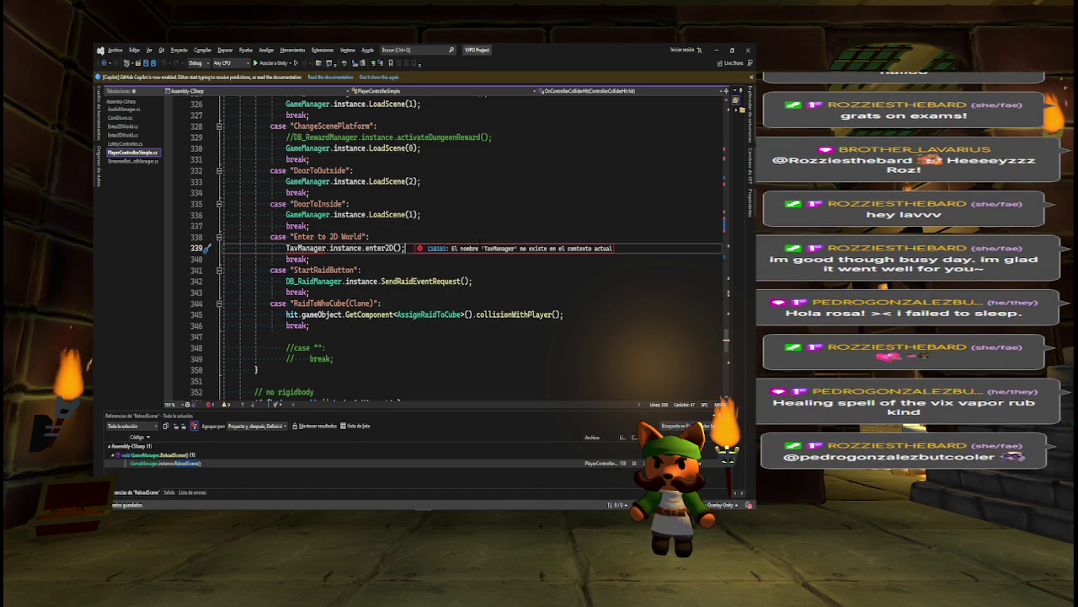
click(287, 247)
text(//)
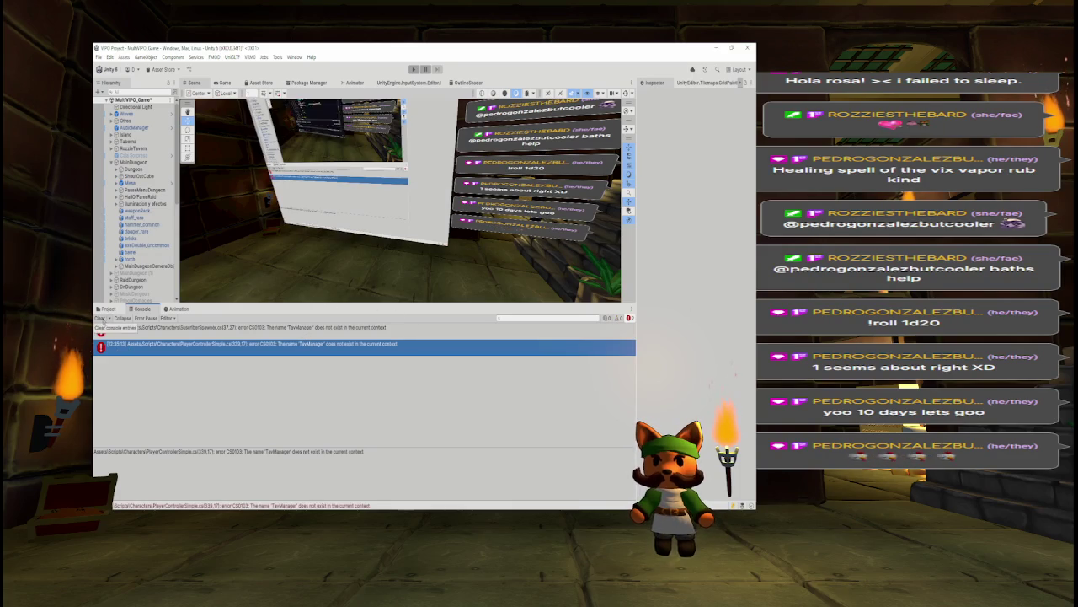
Replace the TavManager spawner position on SuscriberSpawner.cs line 37 with Vector3.zero;
click(266, 328)
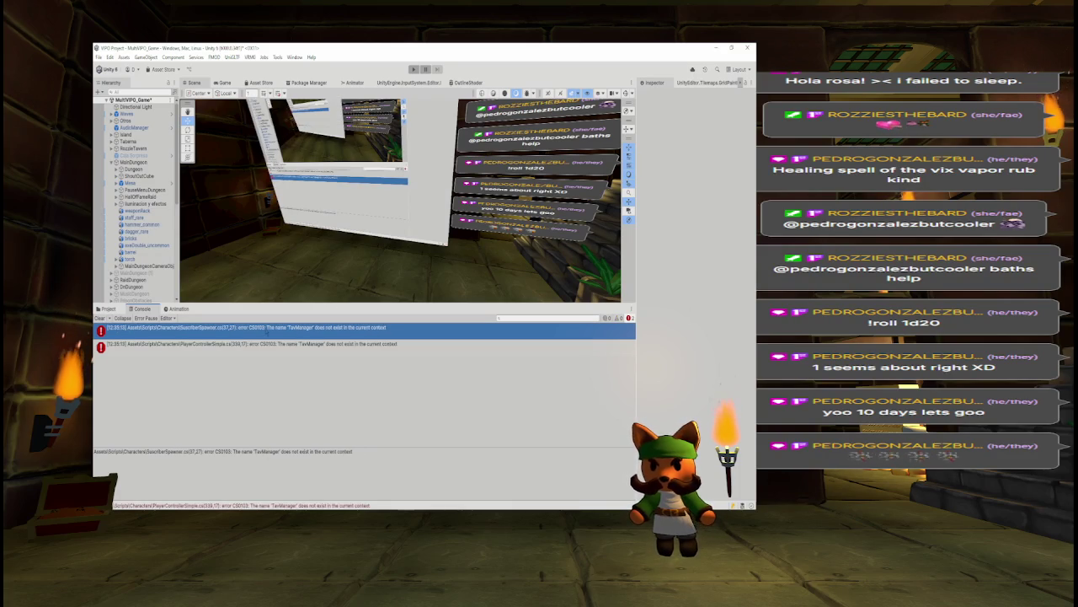
double_click(267, 329)
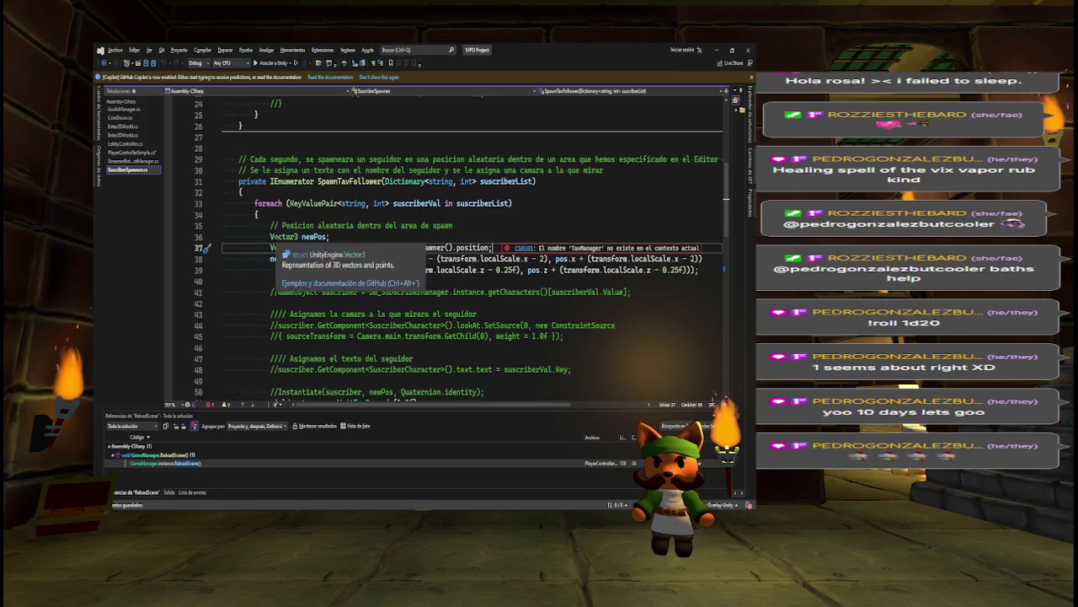
click(330, 248)
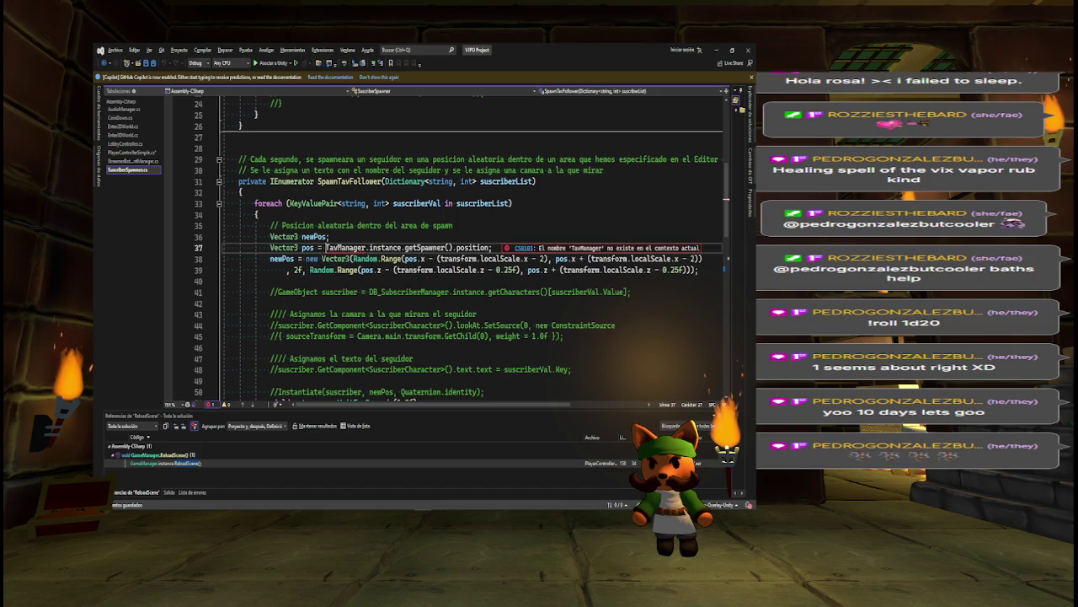
text(//)
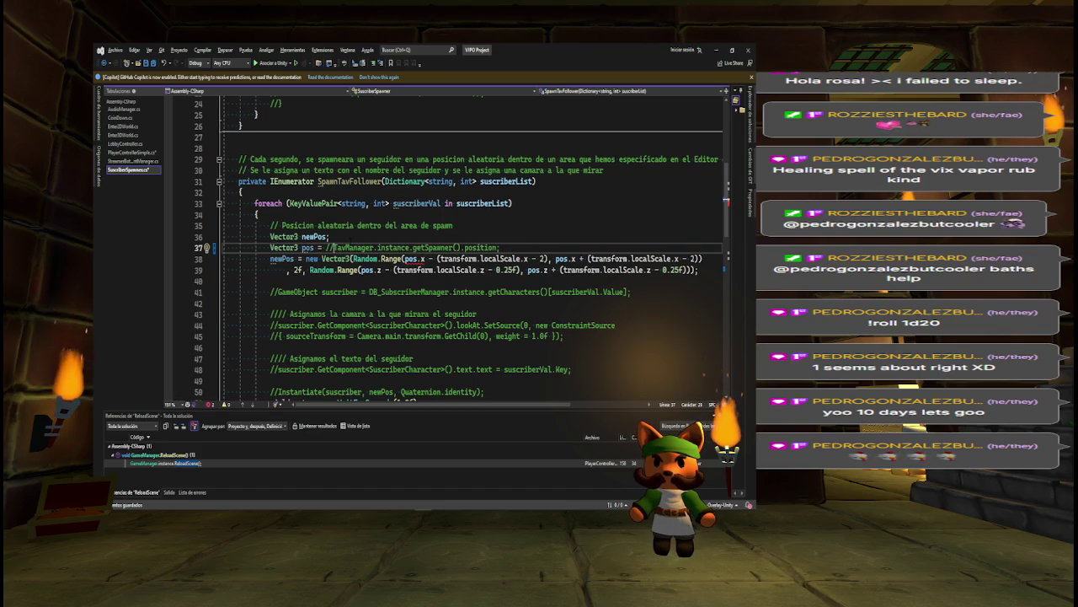
key(shift+End)
key(Delete)
text(Vector3.zero;)
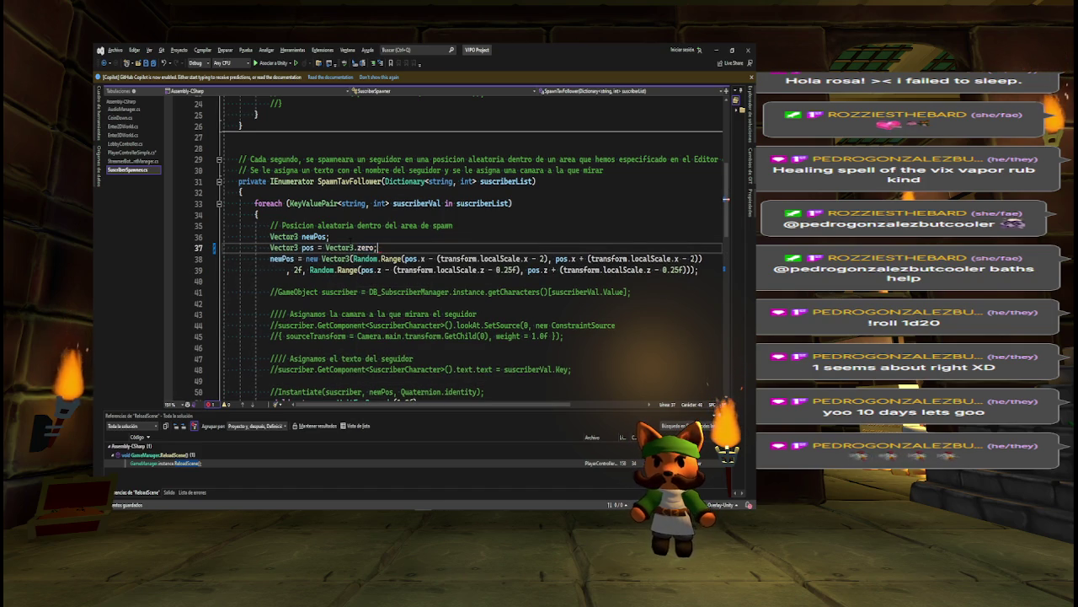
key(alt+Tab)
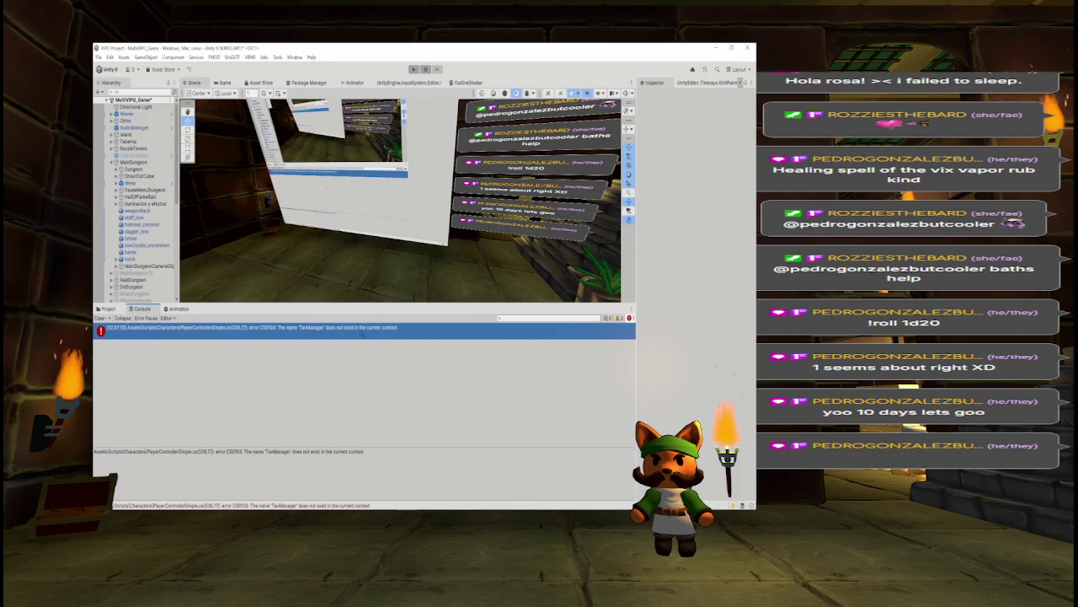
Check that PlayerControllerSimple.cs line 339 stays commented out, then let Unity recompile
double_click(364, 331)
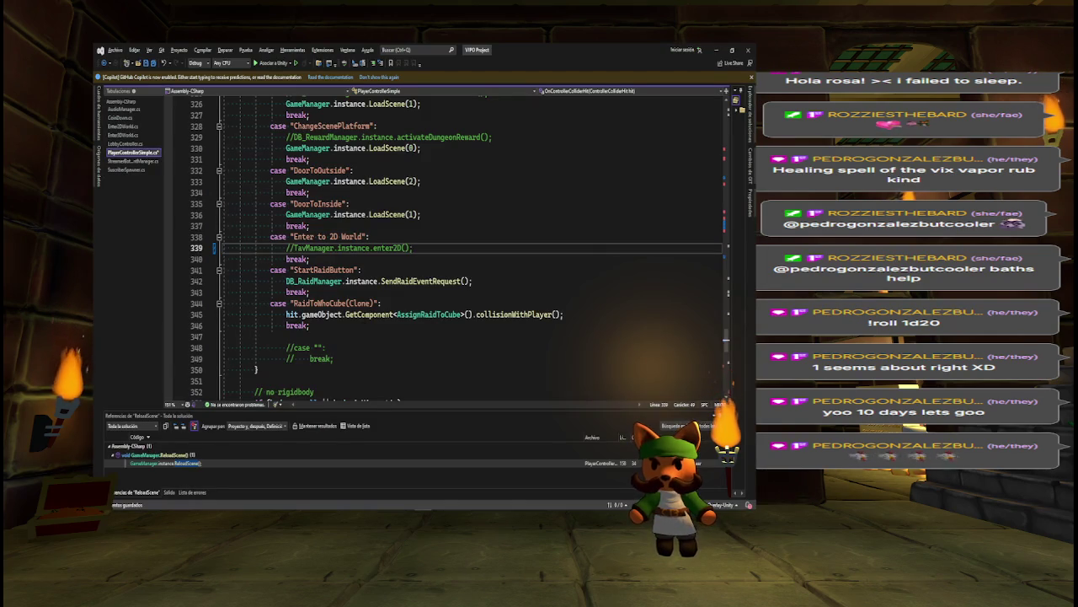
key(alt+Tab)
key(alt+Tab)
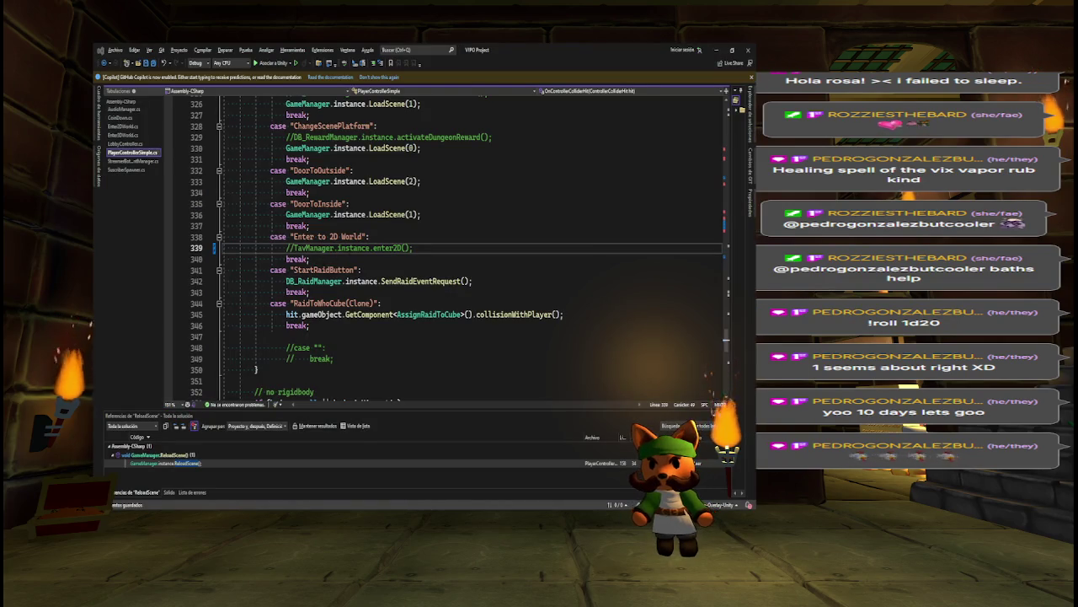
key(alt+Tab)
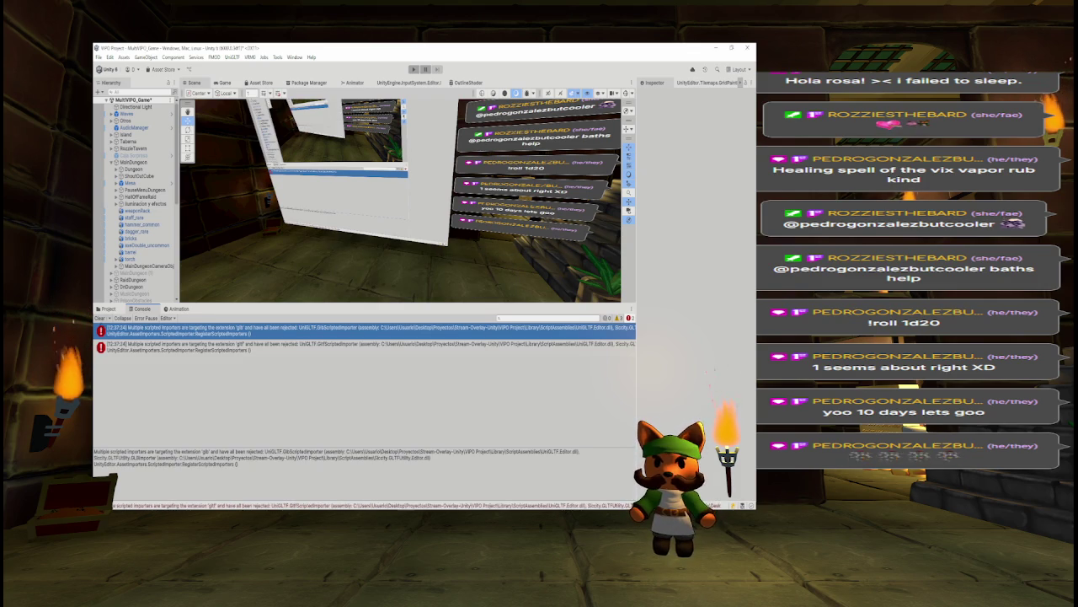
Clear the Console, show the Characters scripts and open LobbyController in Visual Studio
click(108, 308)
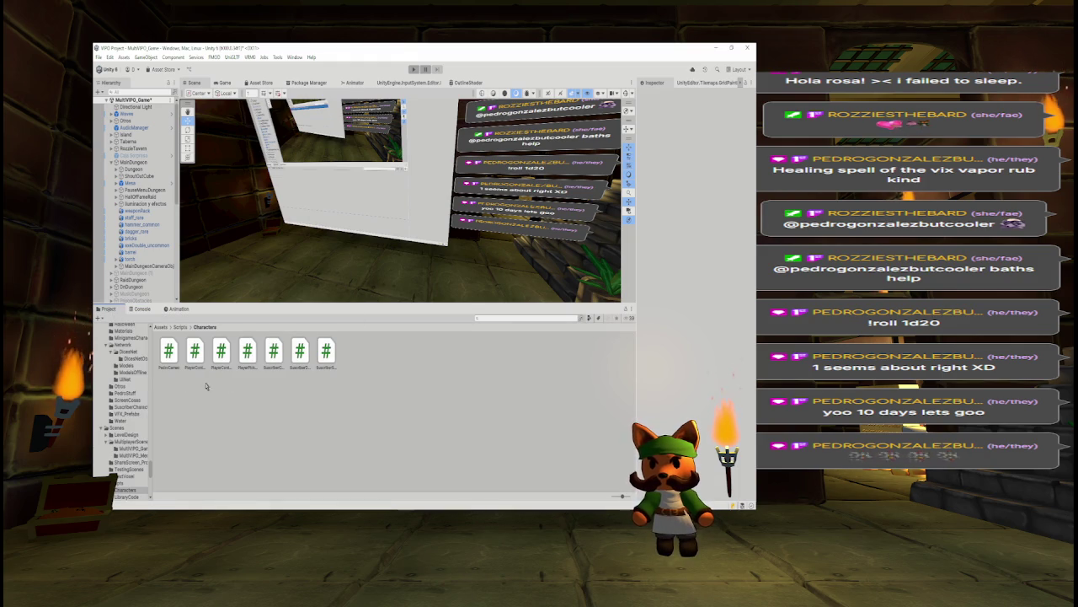
double_click(170, 347)
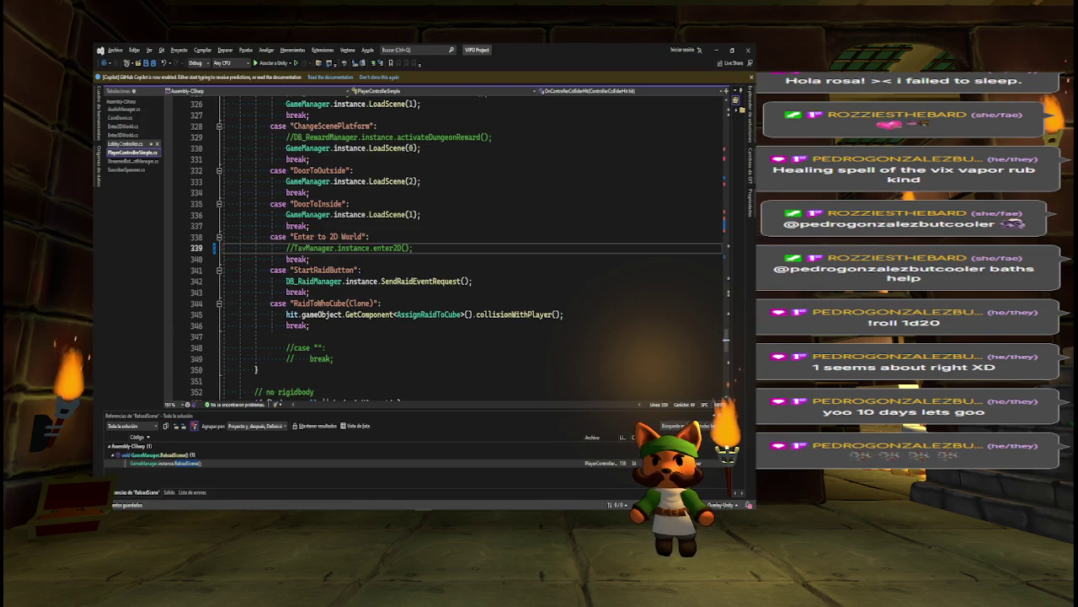
click(125, 144)
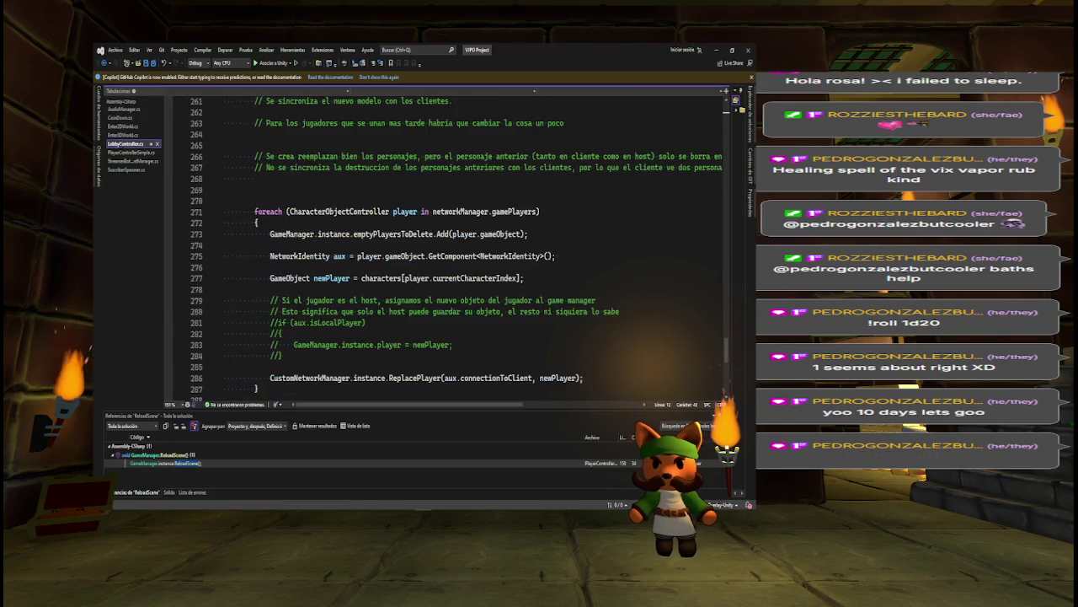
Close the EnterDWorld, CoinDown and PlayerControllerSimple script tabs in Visual Studio
click(156, 135)
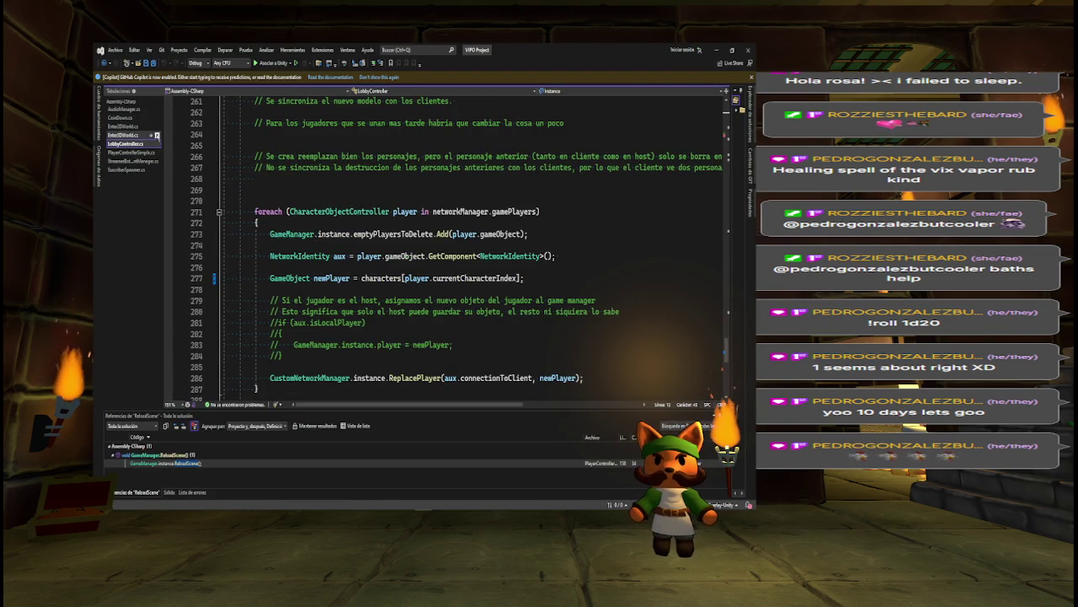
click(156, 127)
click(156, 117)
click(157, 125)
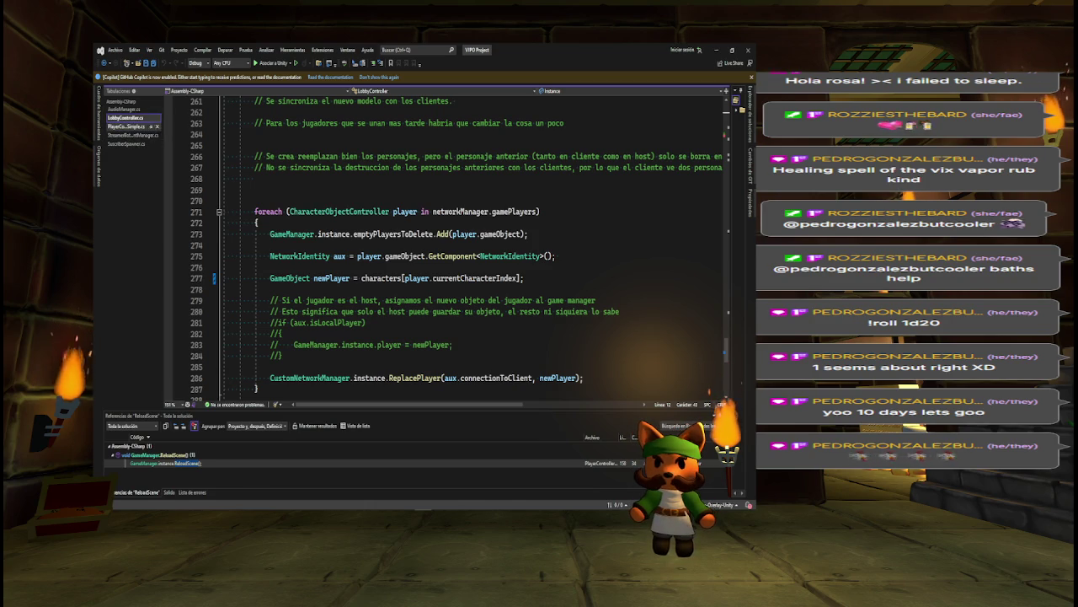
key(alt+Tab)
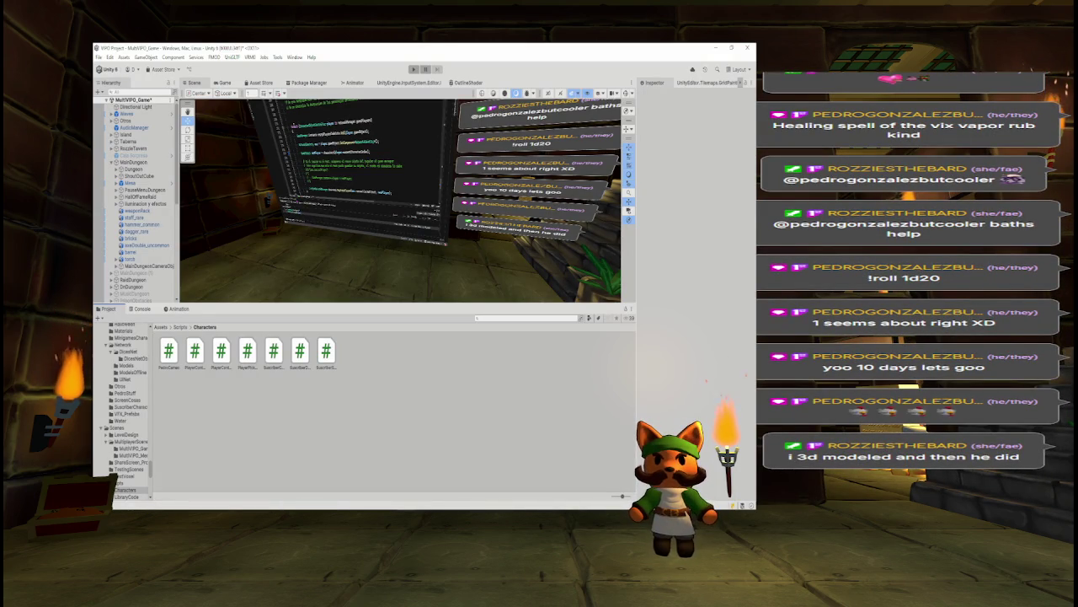
Navigate the Project window up to the root Assets folder
click(509, 319)
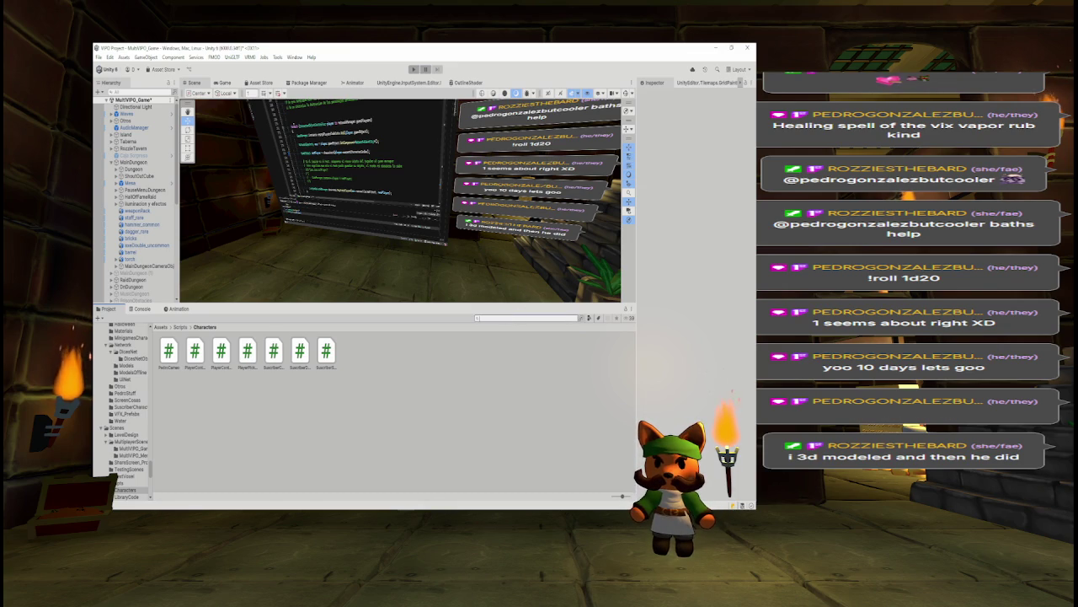
click(155, 327)
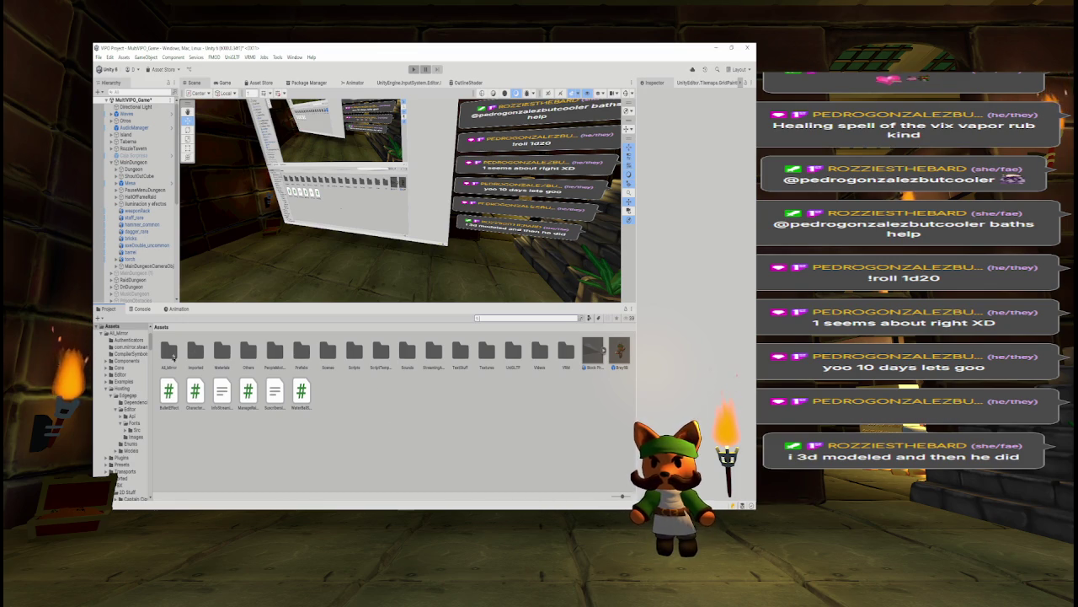
In Scripts/Simple Scripts, read assignTextureRaid, BillBoardEffect, Bomb, bonkEffect, CamControlRotate and Cannon code
double_click(354, 352)
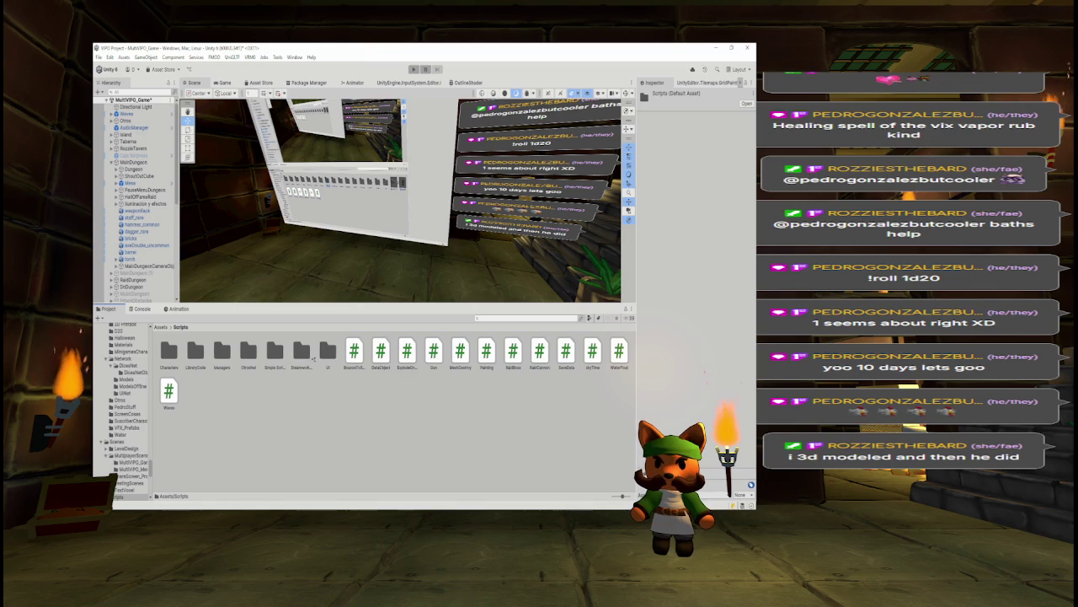
double_click(276, 354)
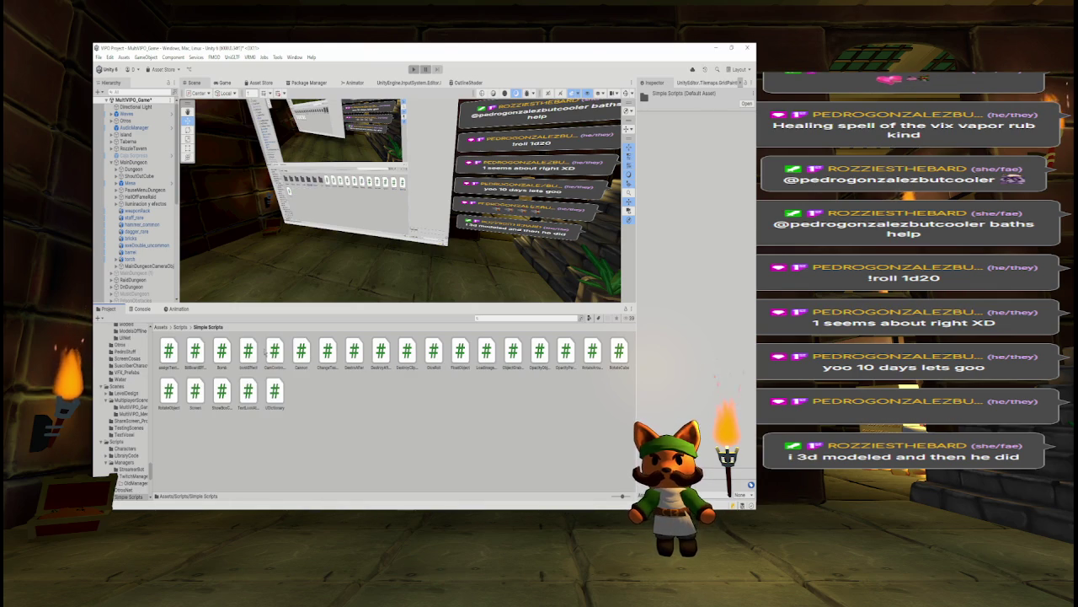
click(169, 350)
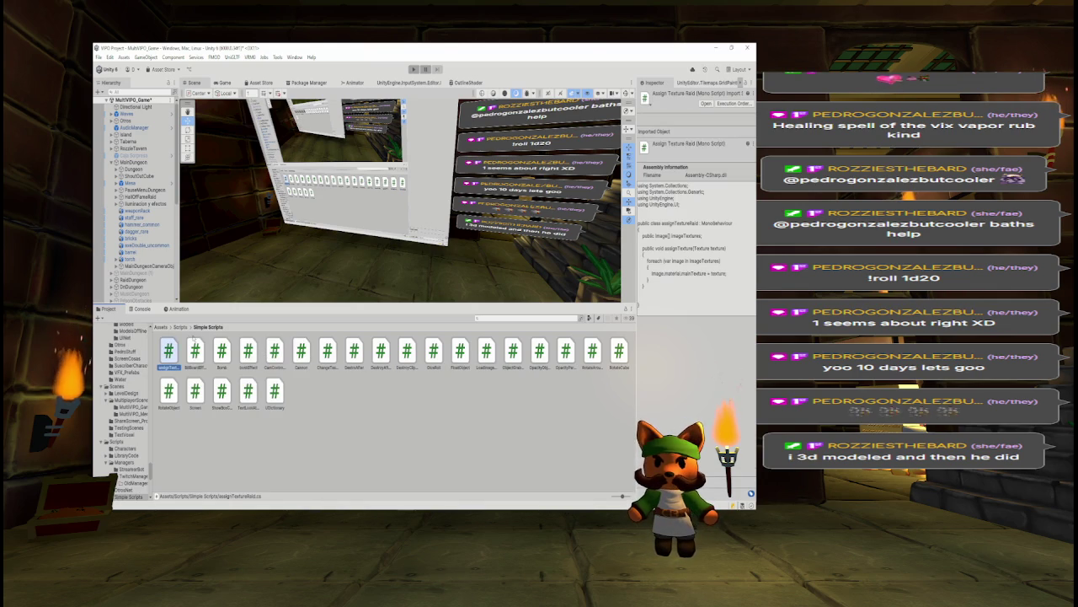
click(194, 348)
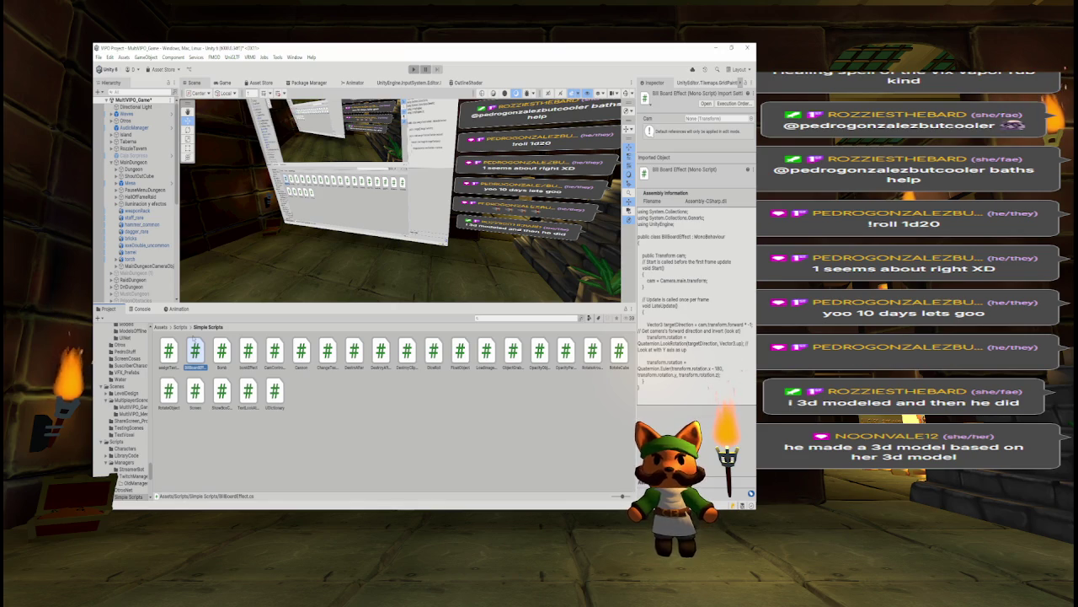
key(Right)
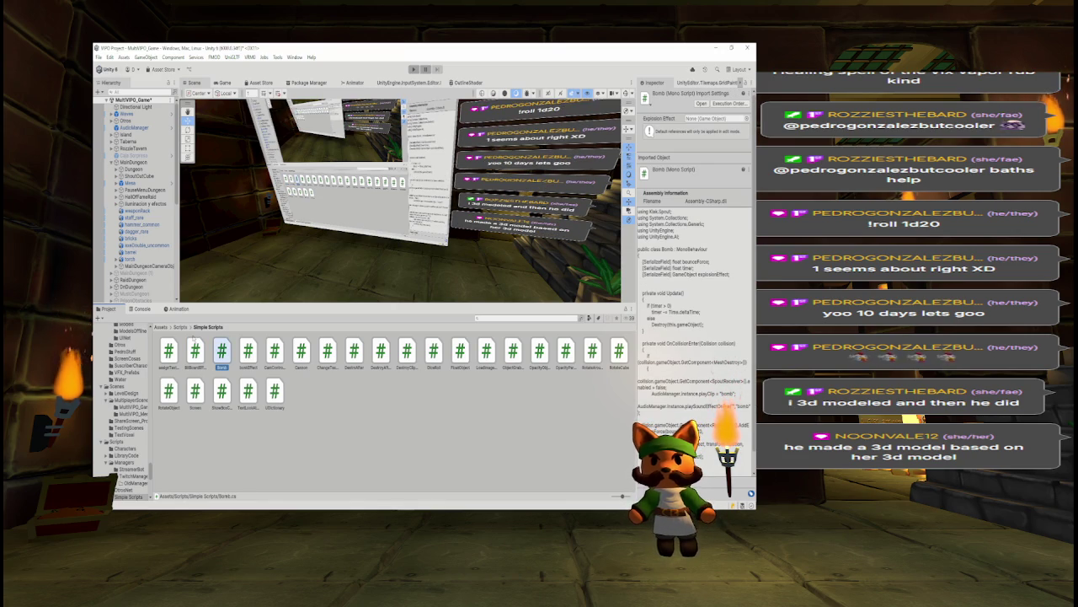
key(Right)
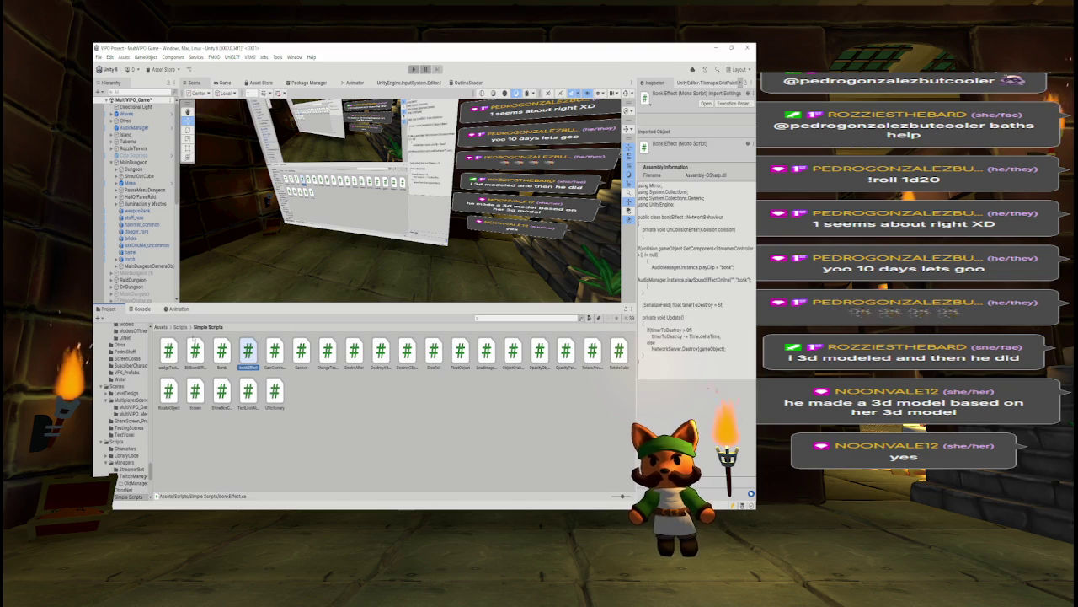
click(275, 349)
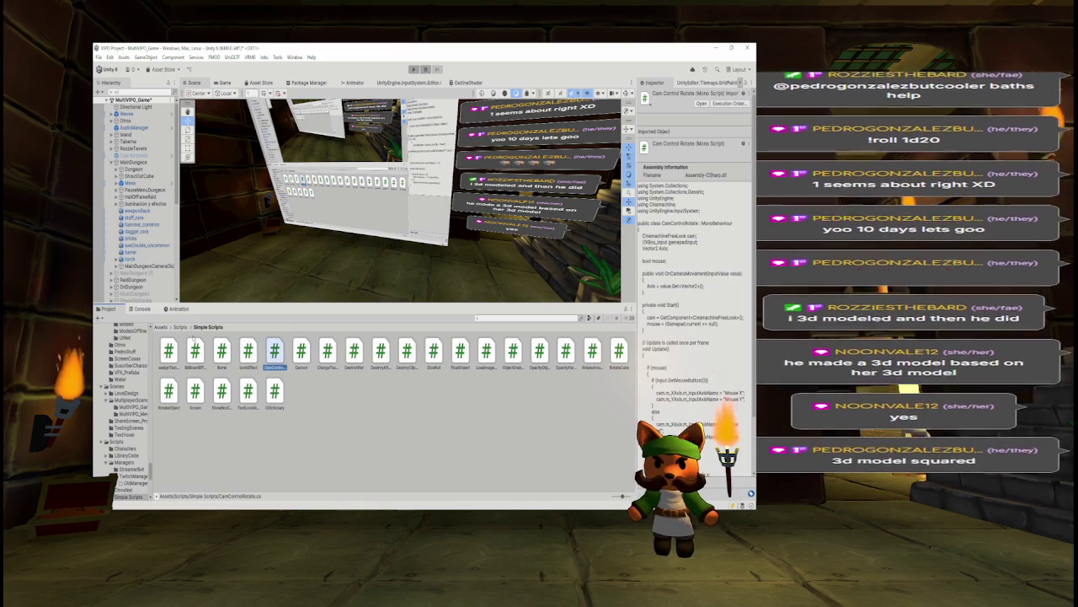
click(301, 350)
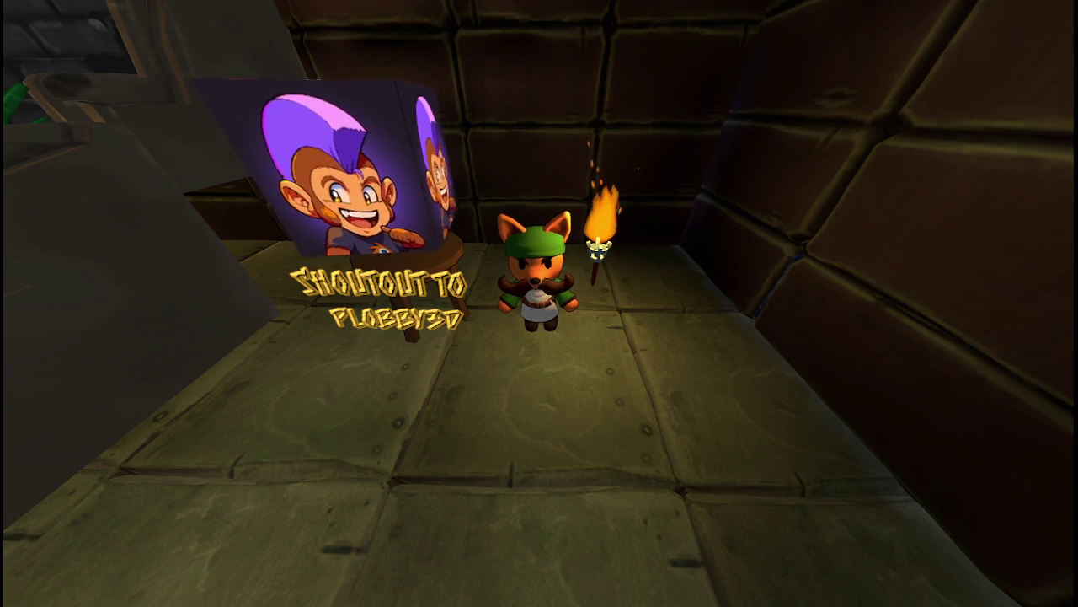
Run the fox forward with W into the next room
key(w)
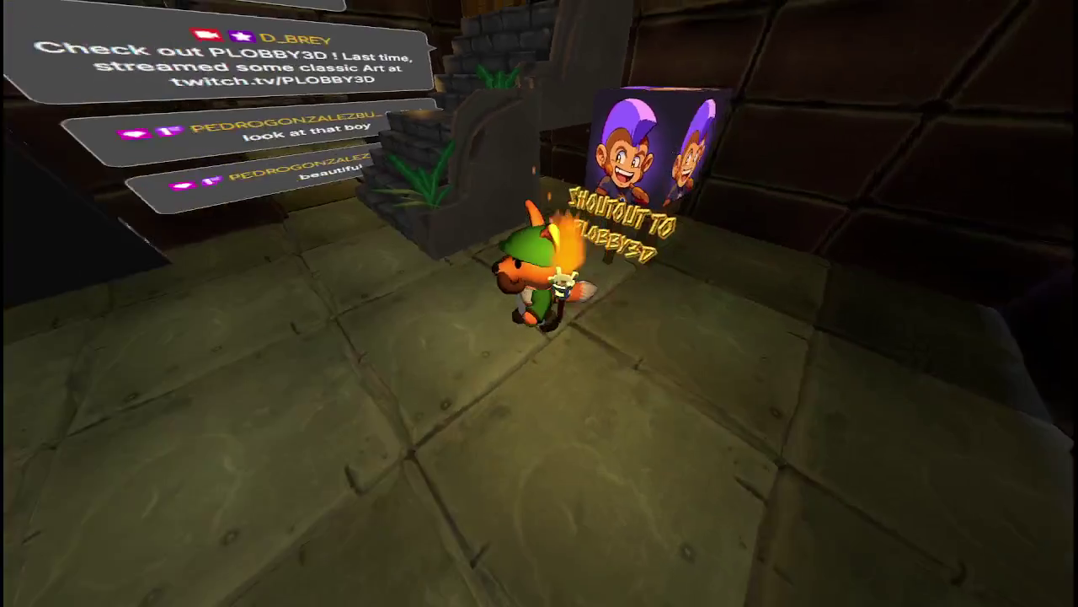
key(w)
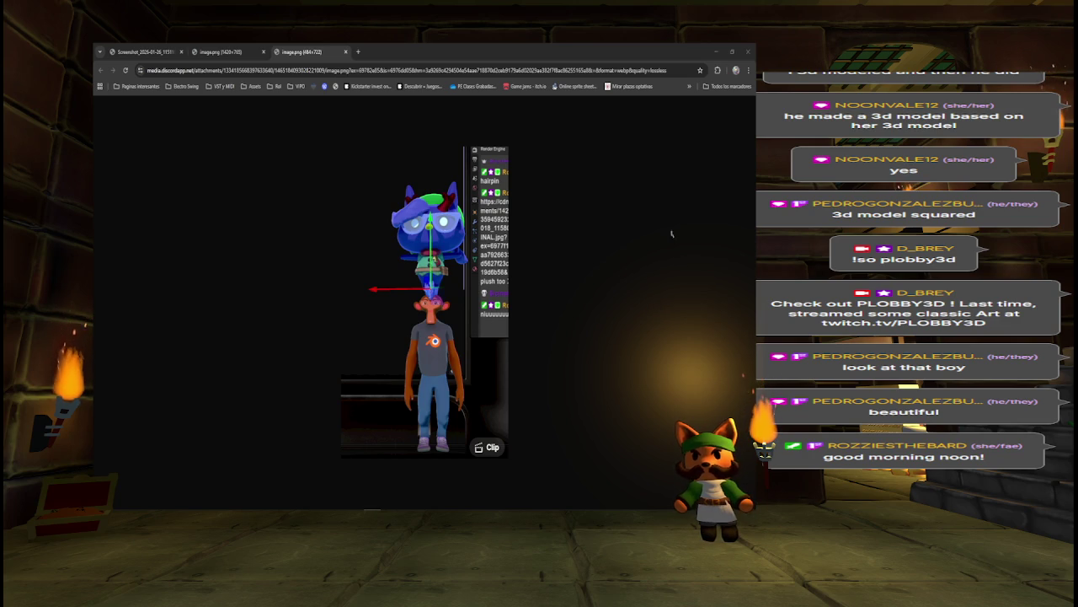
Close the Chrome window showing the shared 3D character image
click(748, 52)
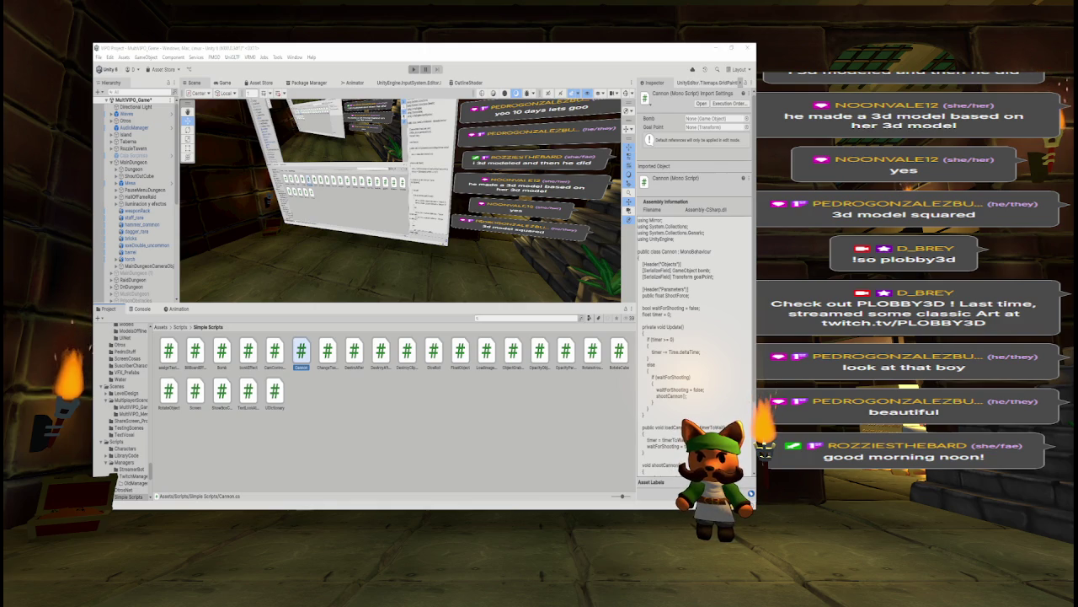
Check the Google countdown timer, then minimise its Chrome window
key(alt+Tab)
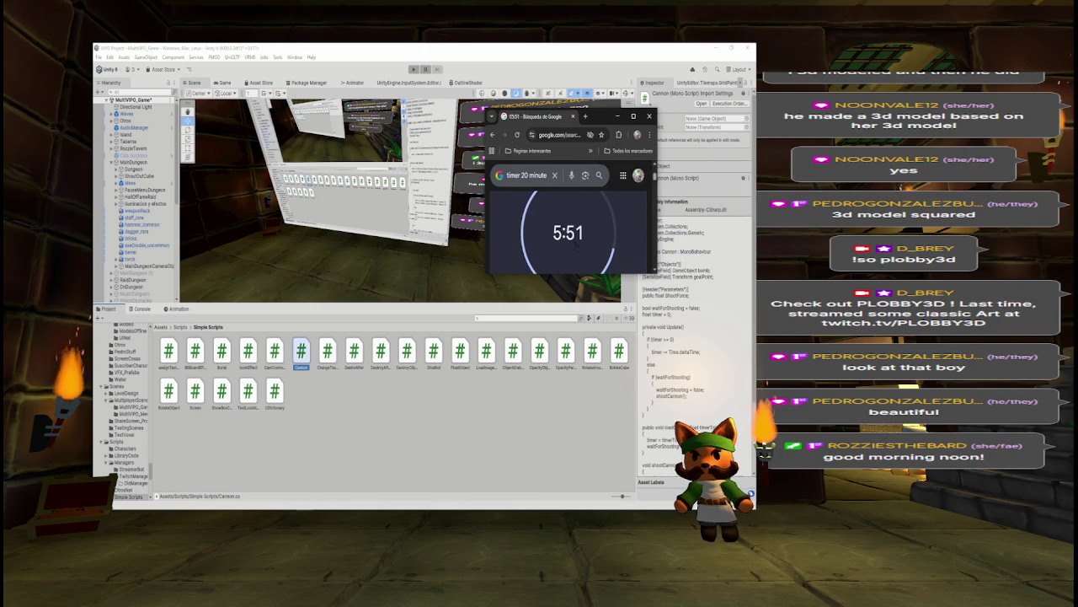
scroll(611, 270, up, 3)
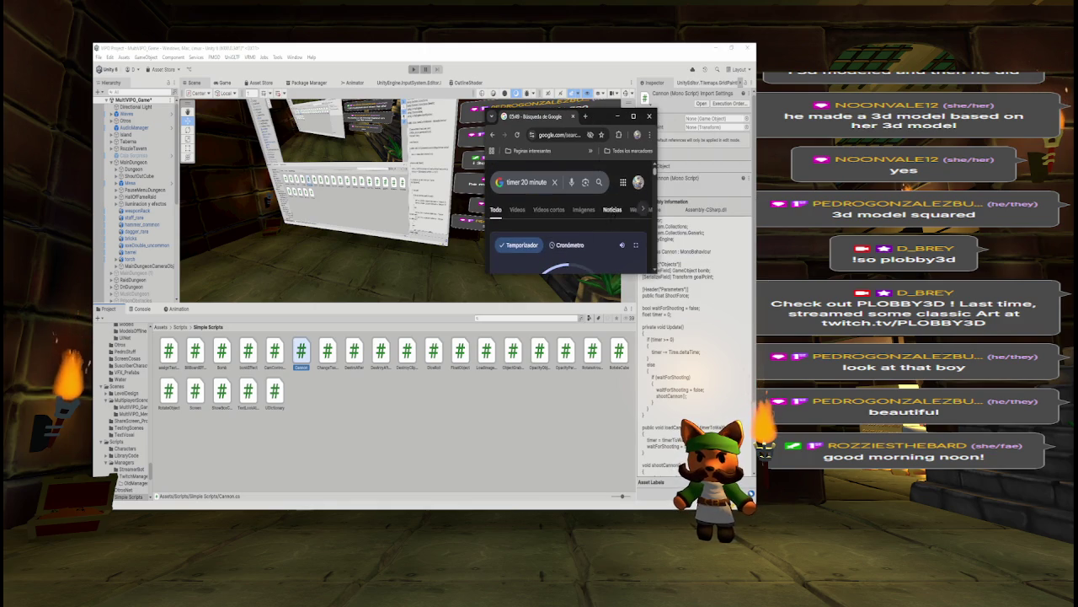
scroll(572, 219, down, 1)
scroll(573, 227, down, 2)
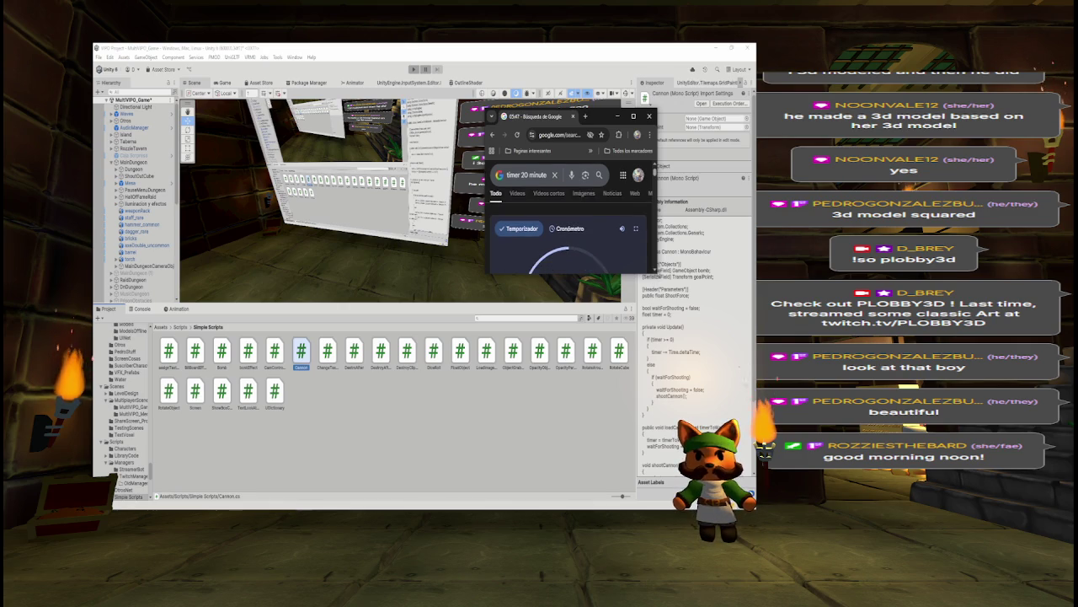
click(618, 115)
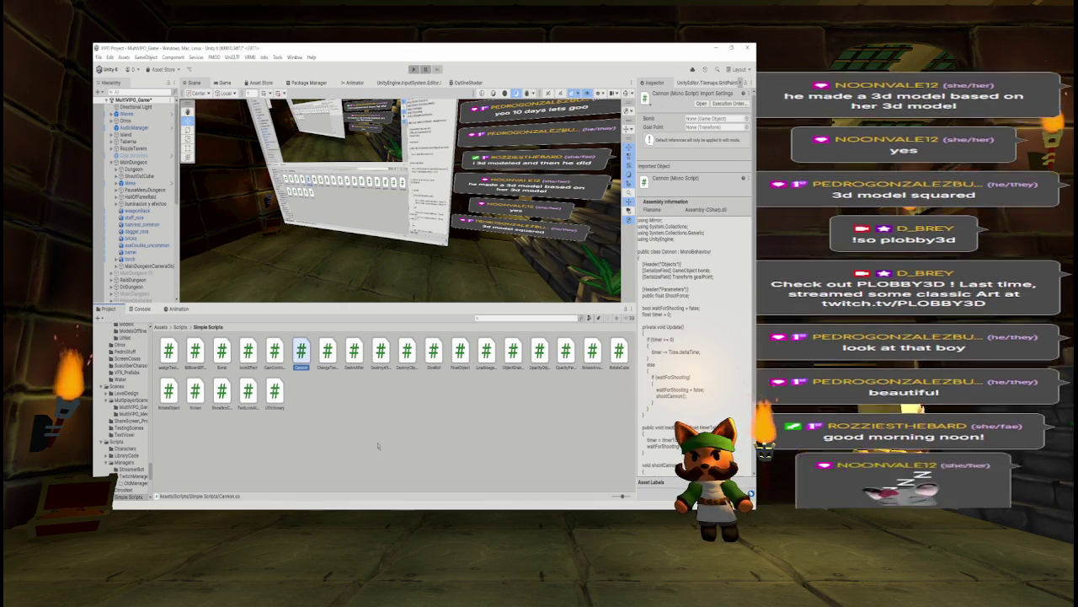
Preview the ChangeTextButton, CamControlRotate and Cannon scripts' code in the Inspector
click(387, 421)
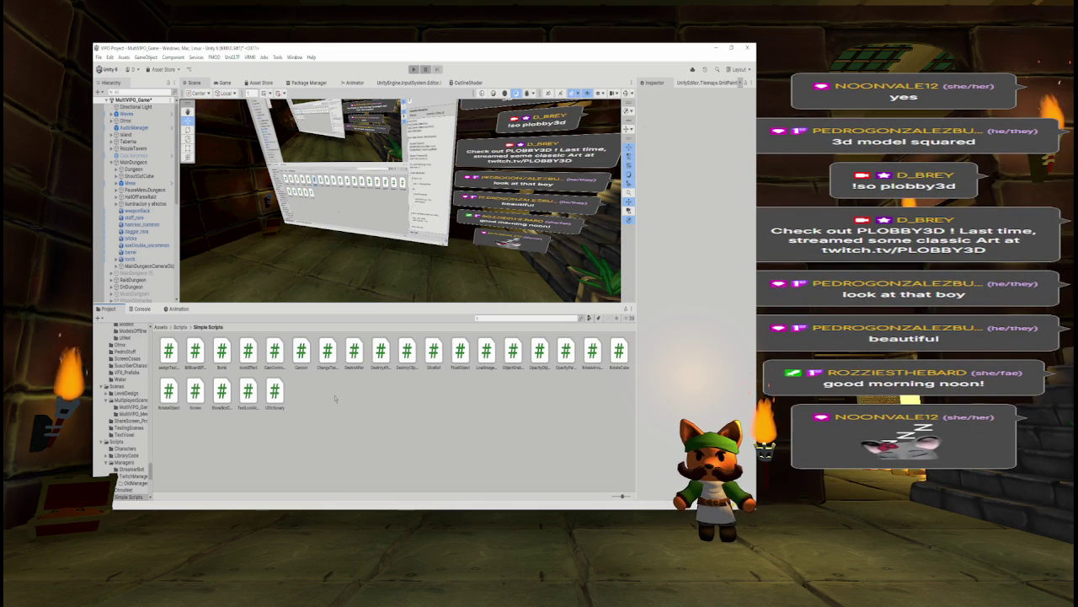
click(328, 352)
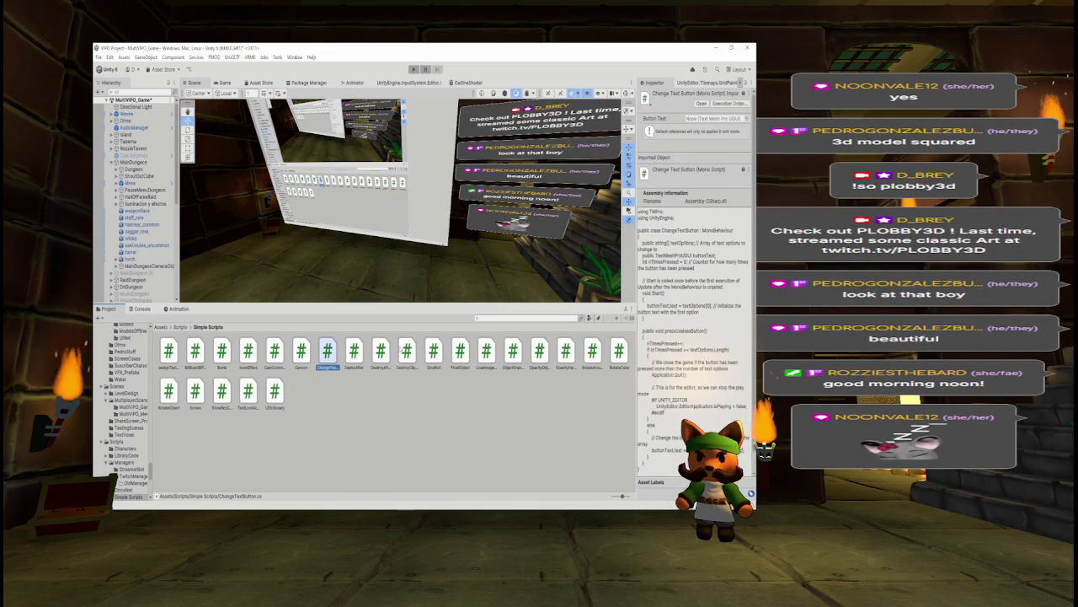
key(Left)
key(Left)
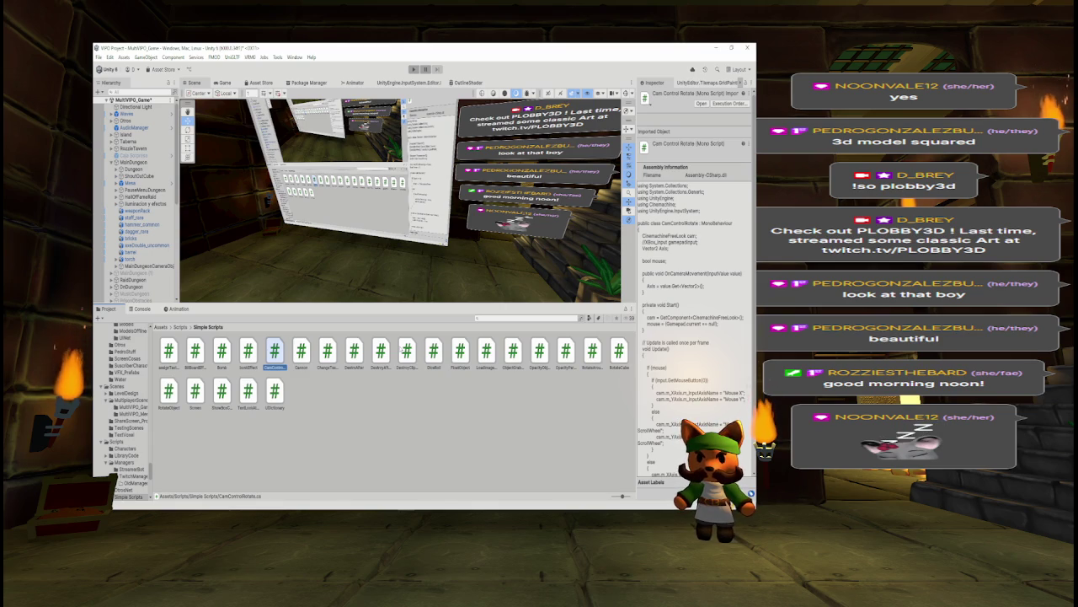
key(Right)
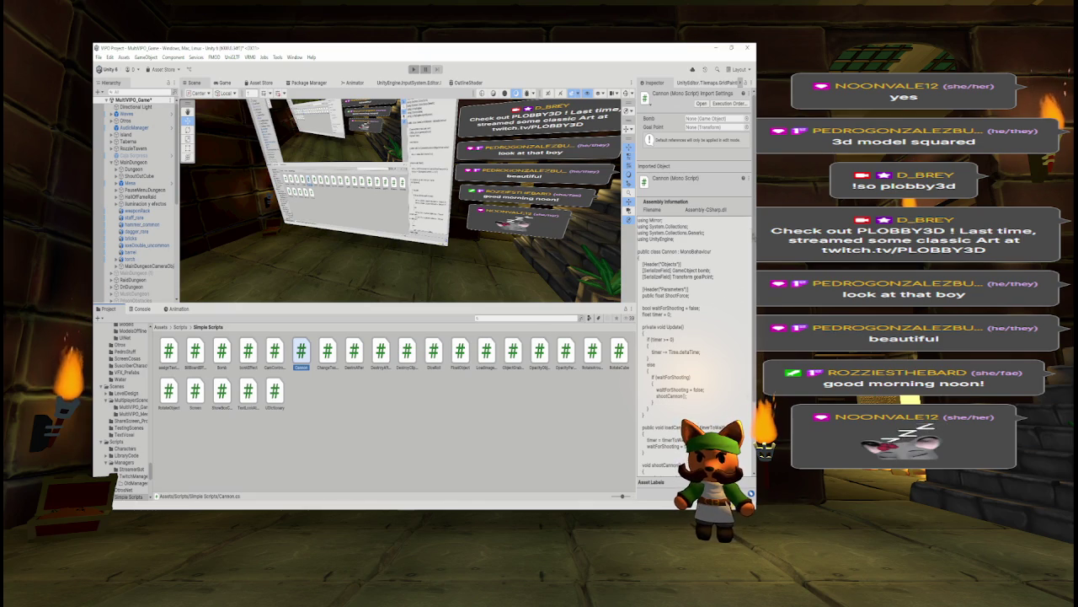
scroll(752, 234, down, 3)
scroll(696, 253, down, 2)
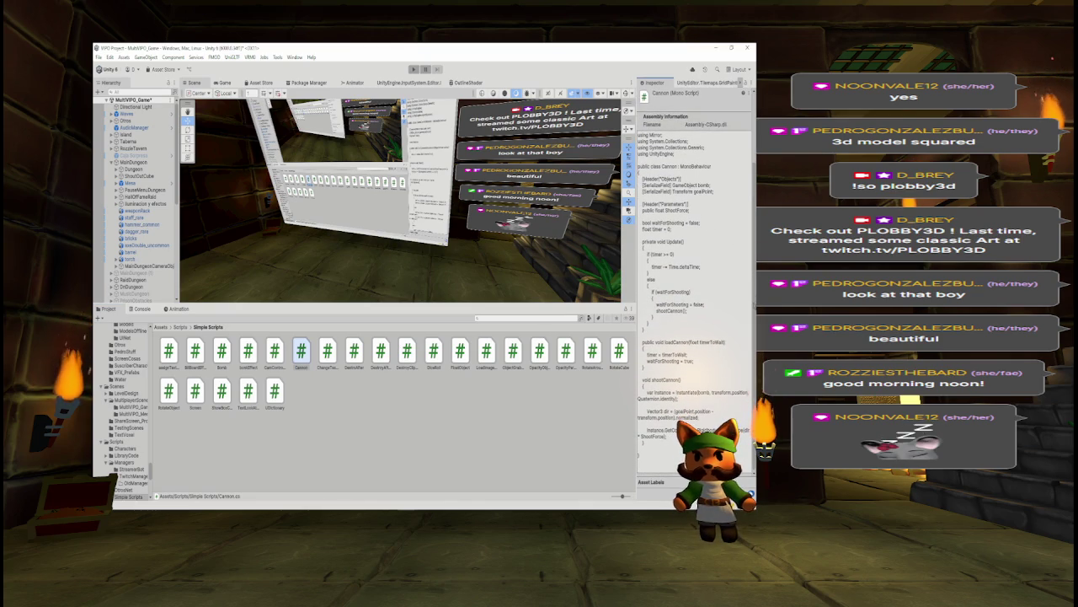
click(342, 351)
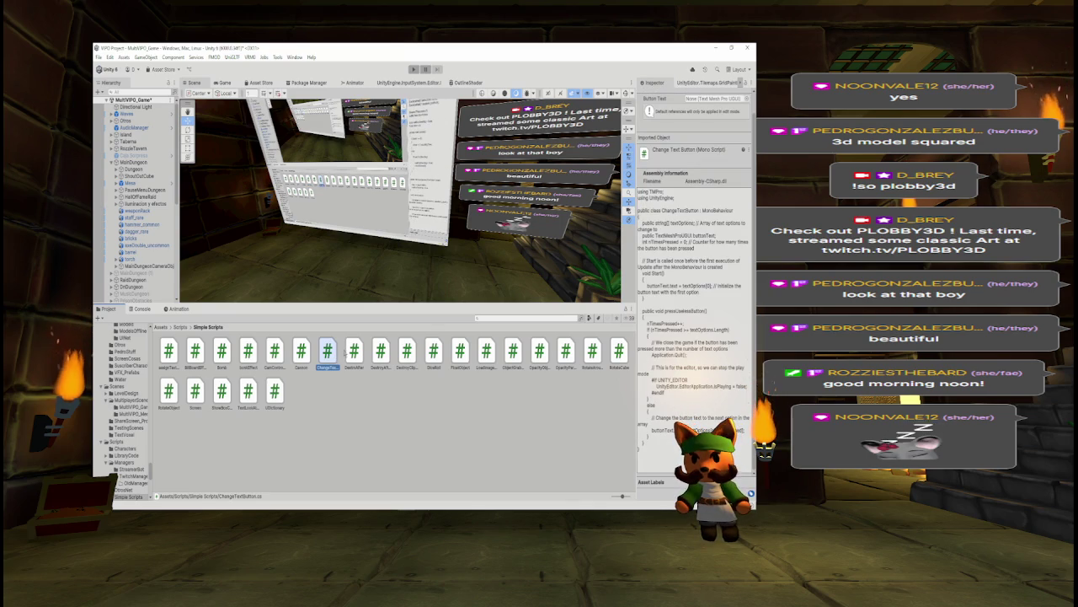
Compare the DestroAfter and DestroyAfterSeconds scripts, ending on DestroAfter
click(354, 352)
click(381, 350)
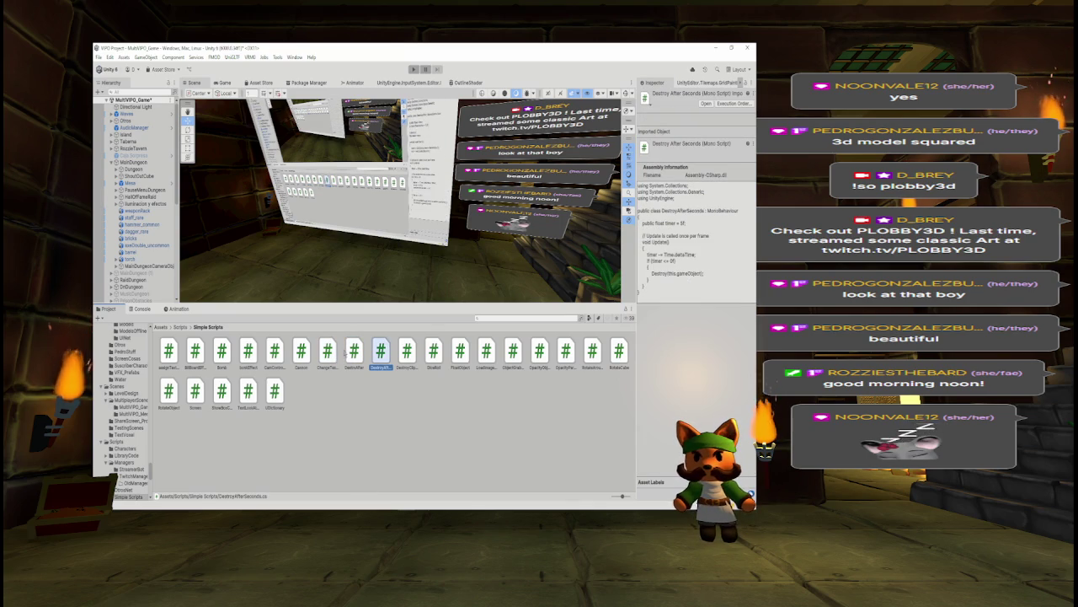
click(352, 352)
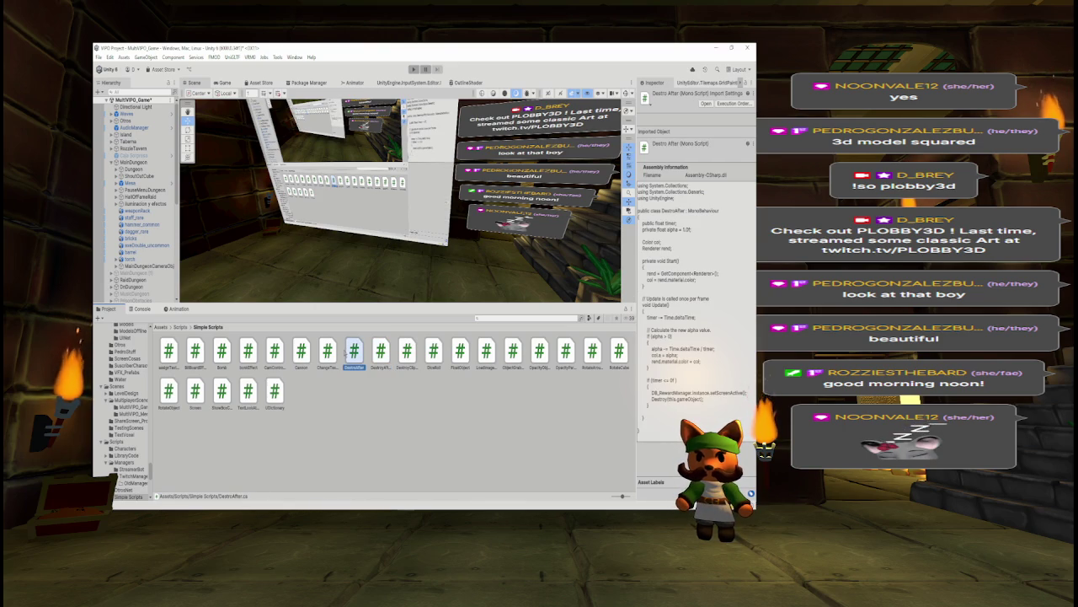
click(381, 352)
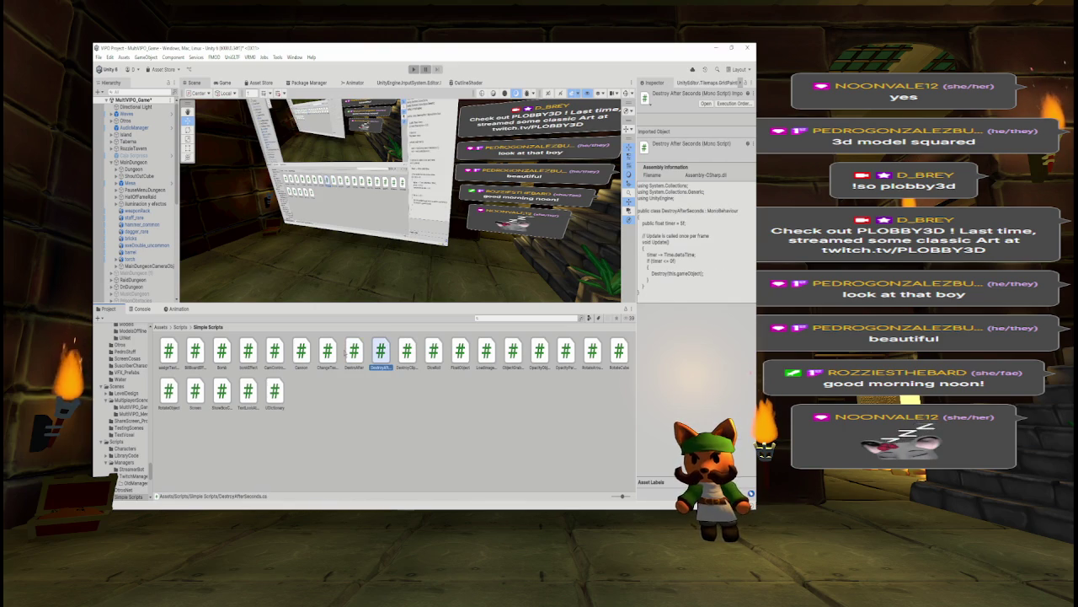
click(354, 353)
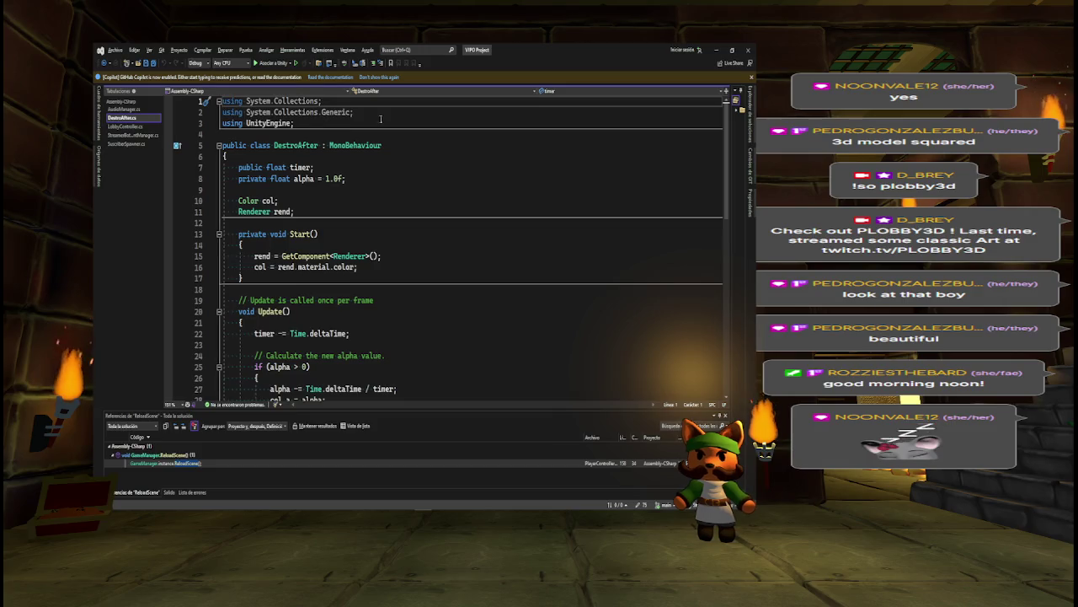
Delete the two unused System.Collections usings, save, and rename the class to DestroyScreenShards
key(Delete)
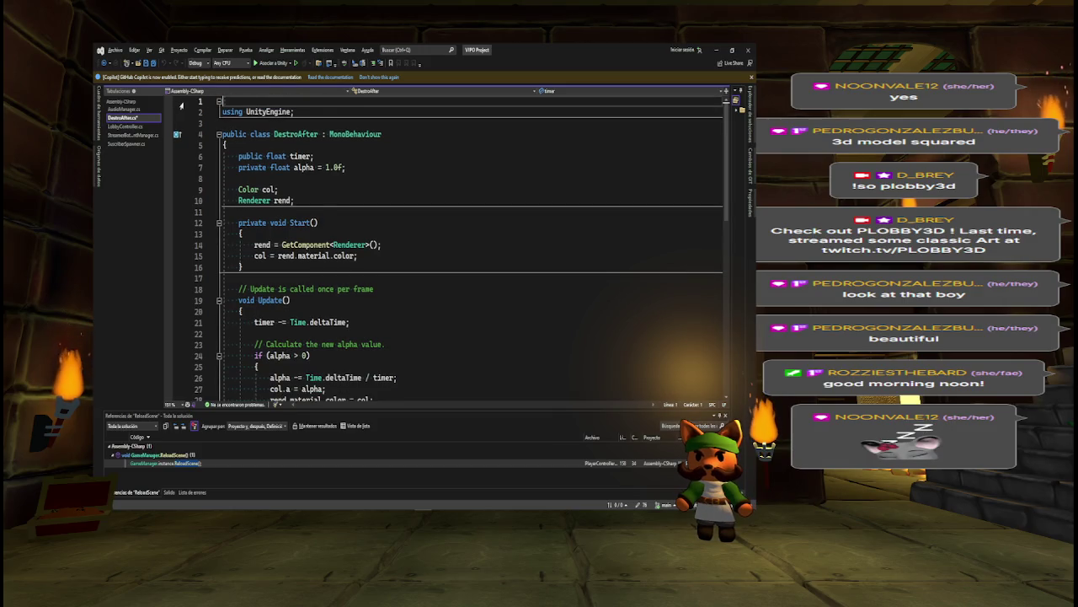
key(ctrl+s)
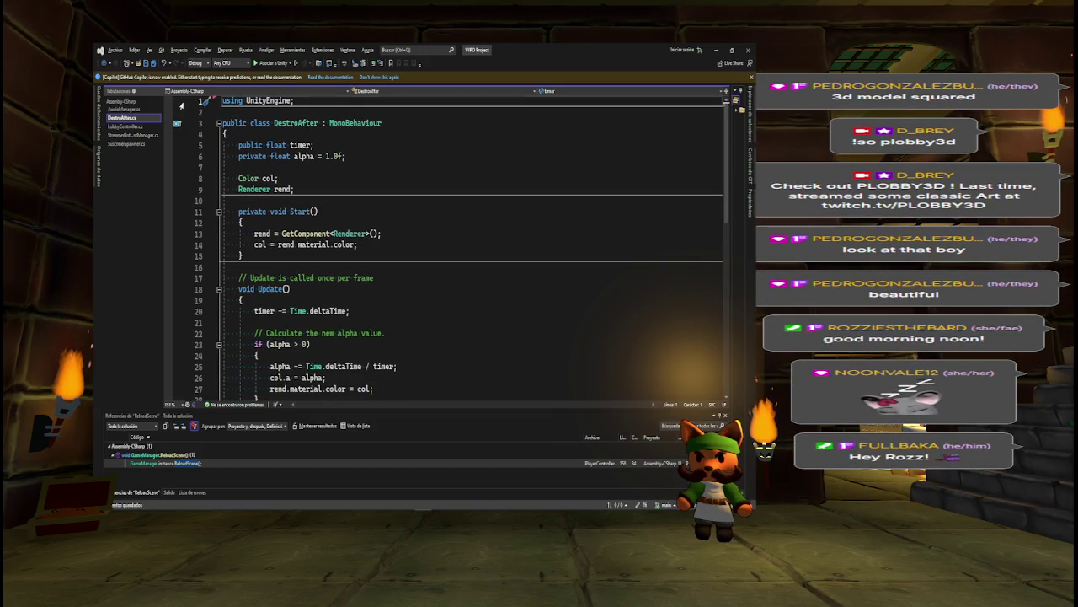
click(300, 123)
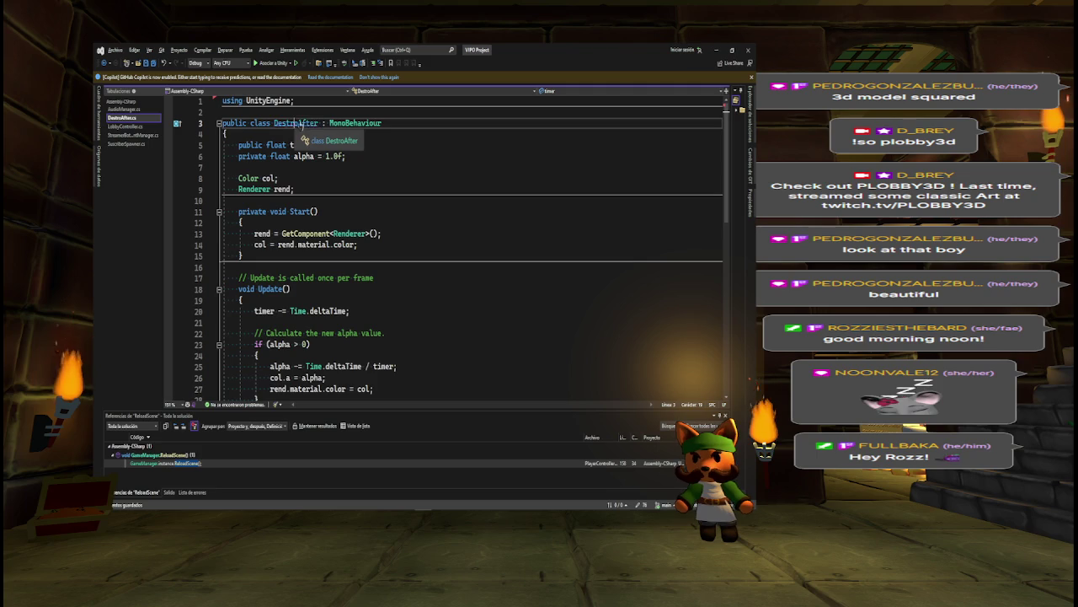
key(ctrl+r)
key(ctrl+r)
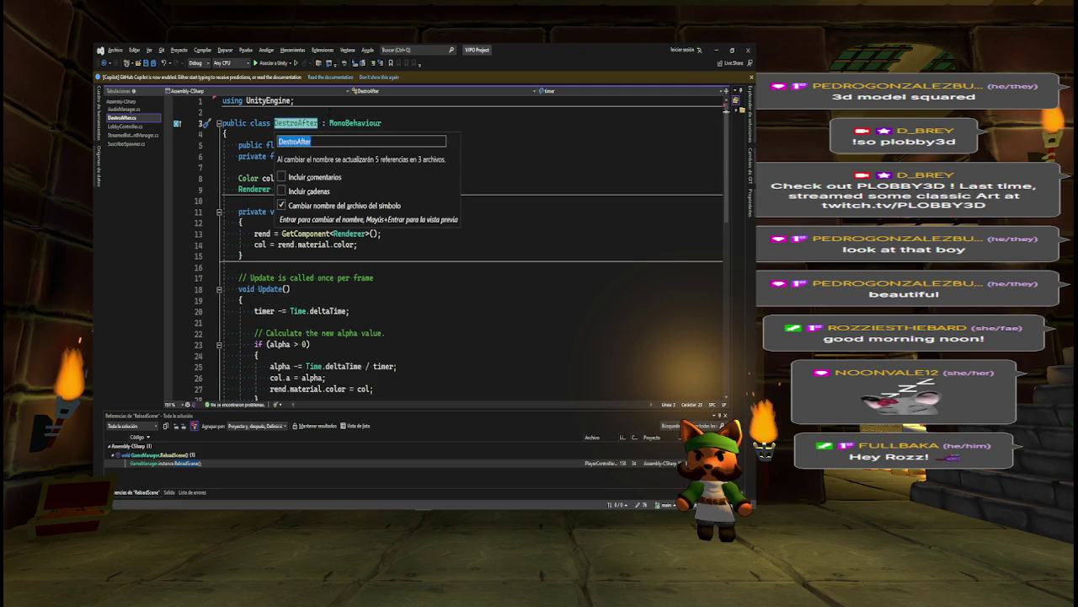
text(Destroy)
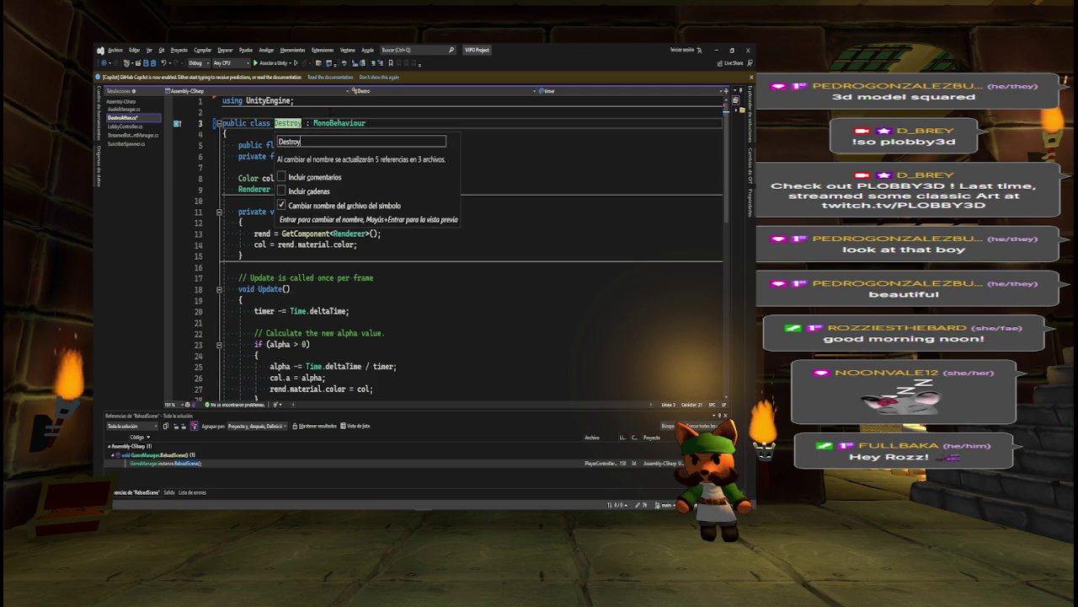
text(ScreenShard)
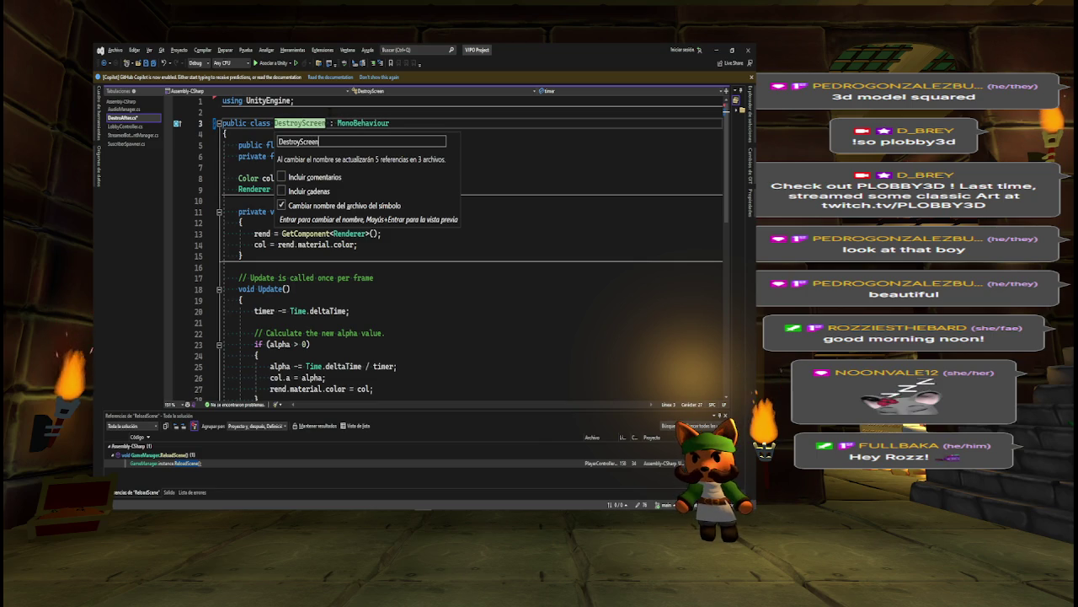
text(s)
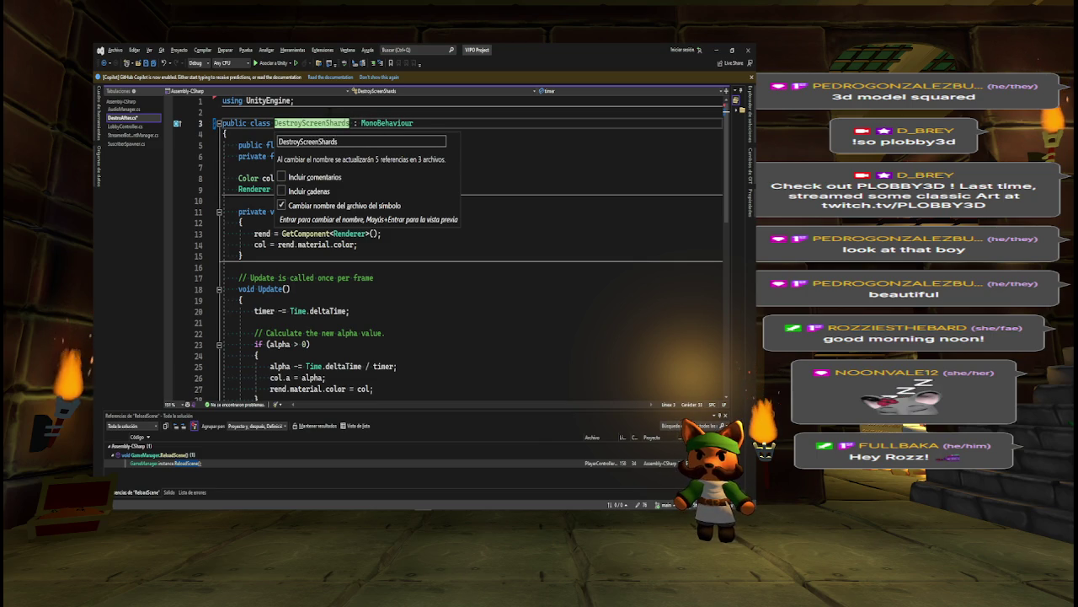
key(ctrl+a)
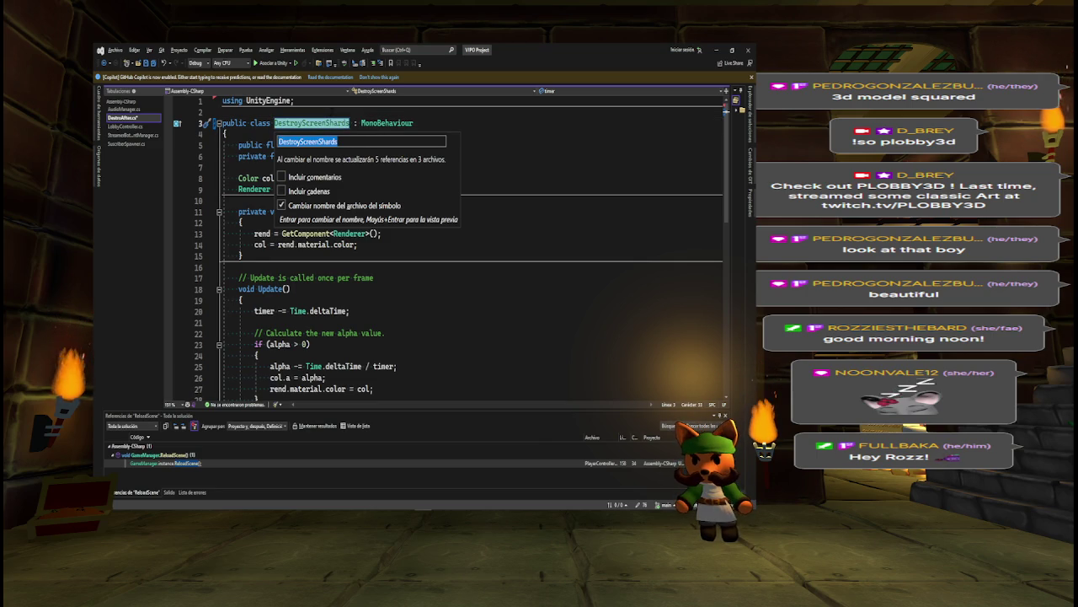
key(Return)
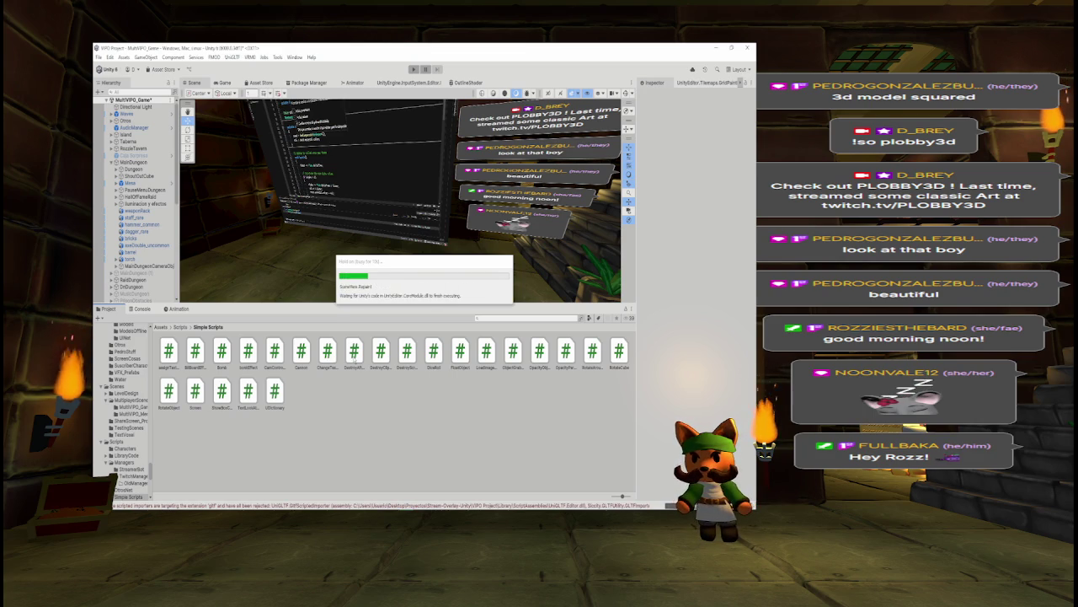
click(358, 359)
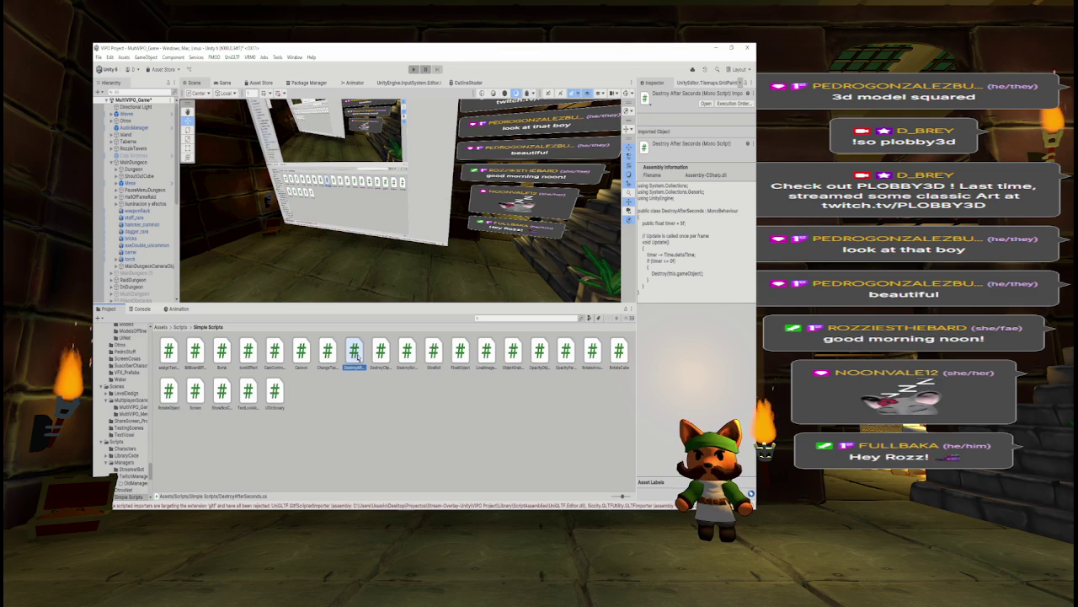
click(381, 352)
click(407, 352)
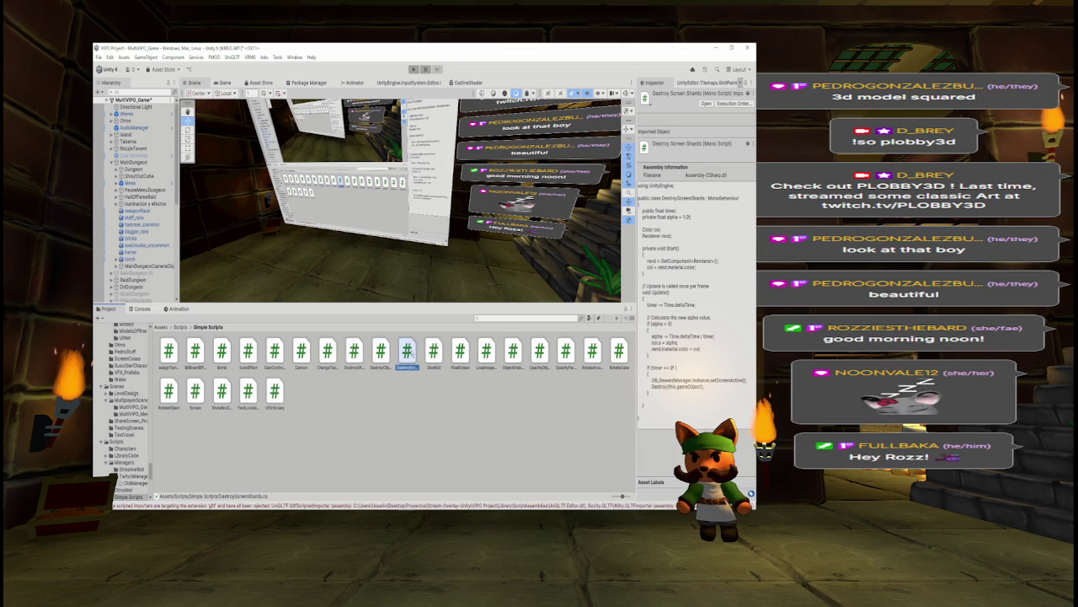
click(140, 309)
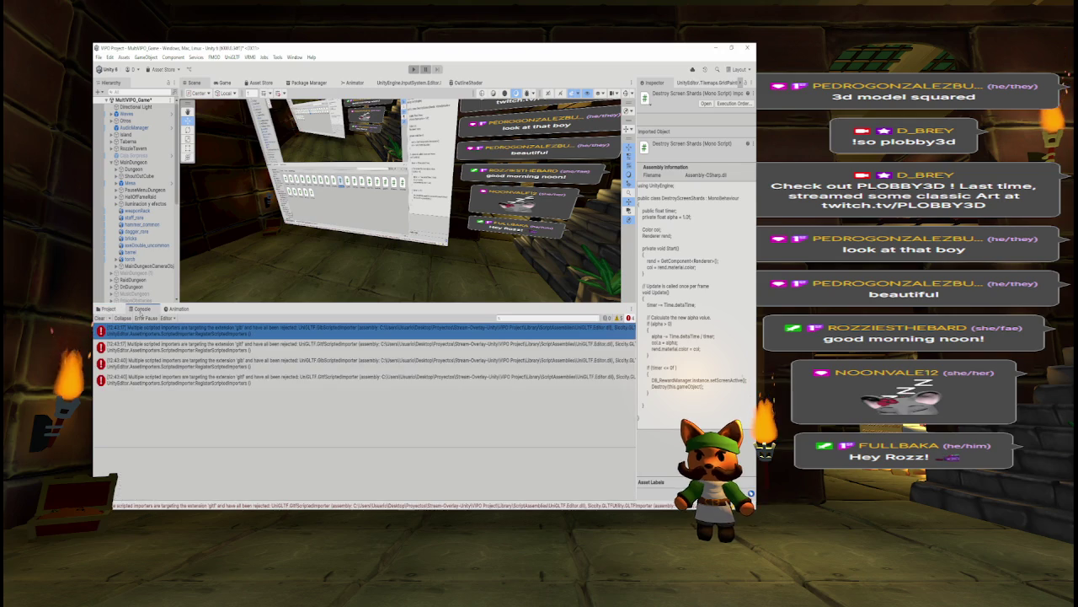
click(107, 309)
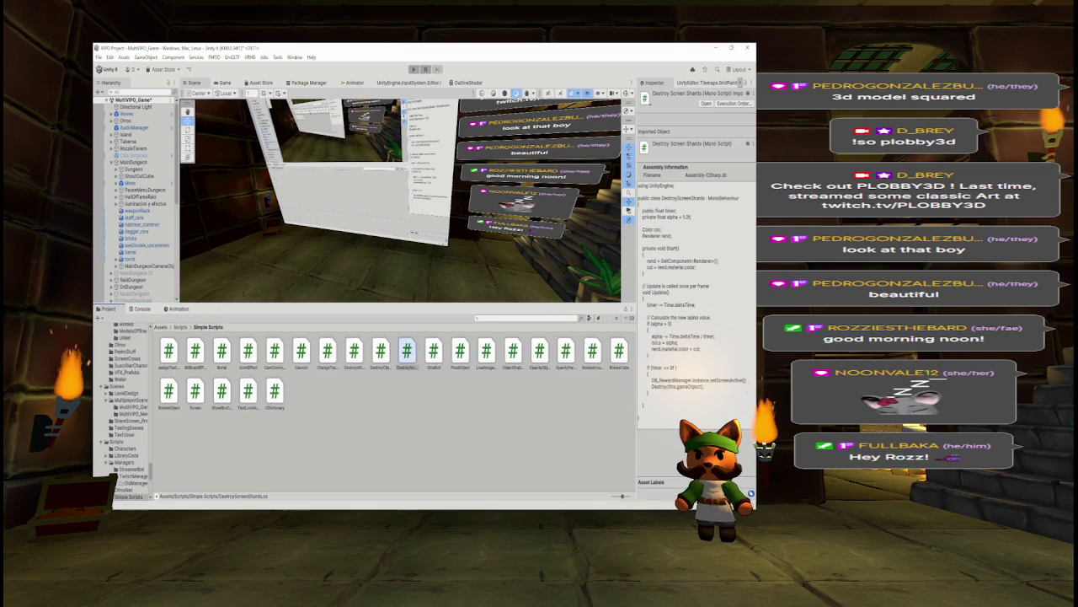
click(436, 354)
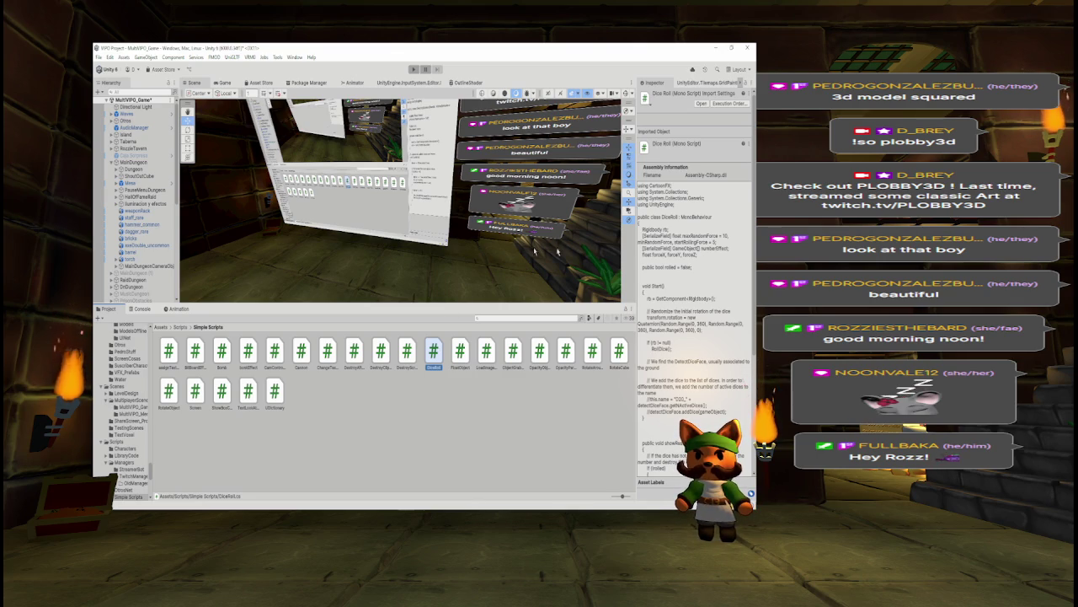
Read the FloatObject, LoadImageURL and ObjectGrabbable scripts' code in the Inspector
scroll(751, 301, down, 5)
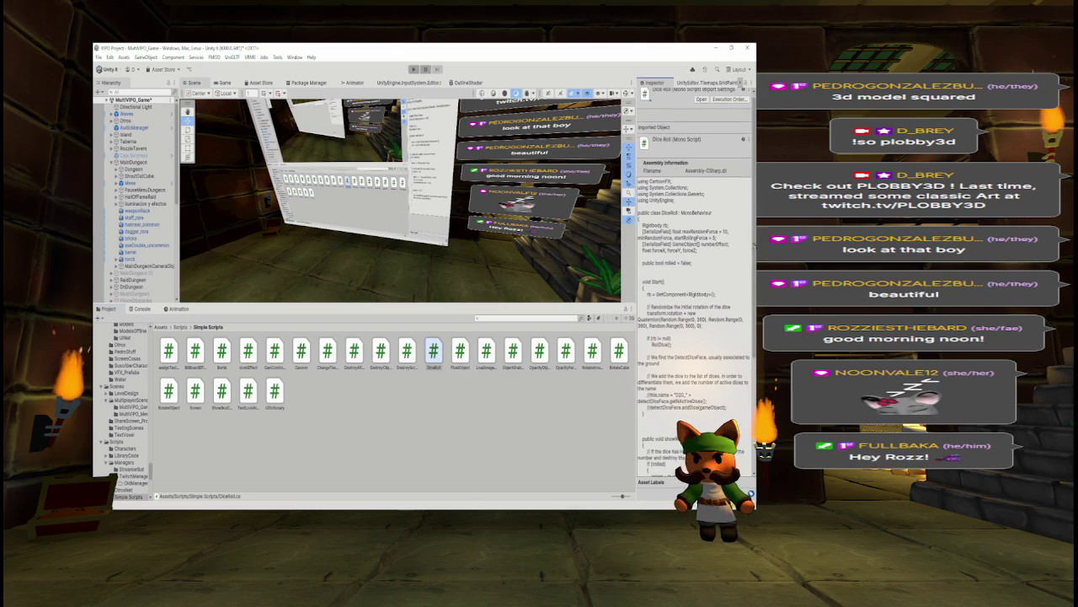
scroll(751, 301, down, 4)
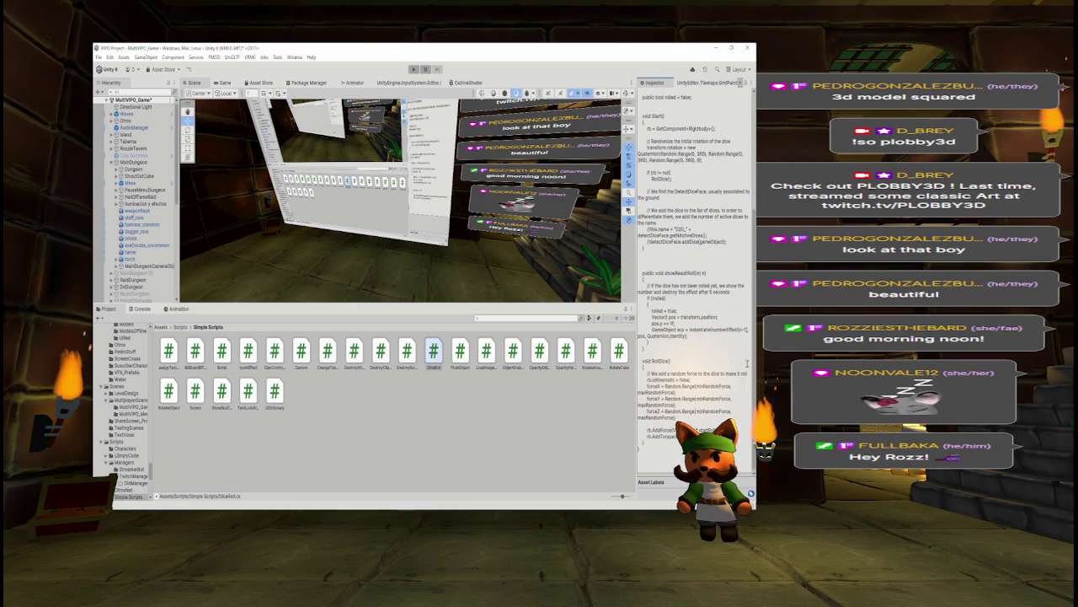
click(460, 350)
click(438, 356)
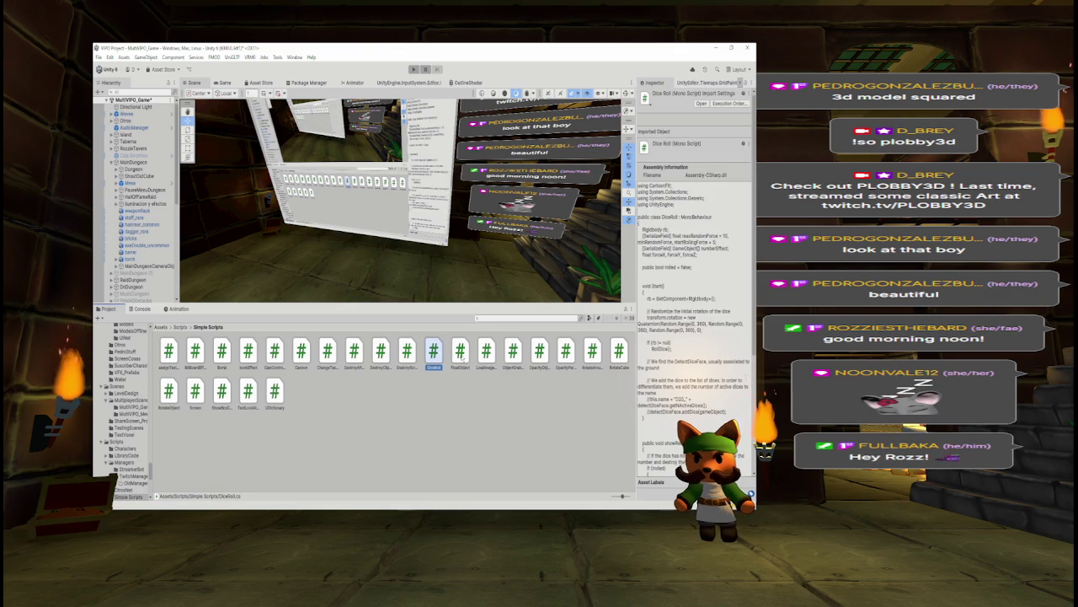
click(460, 351)
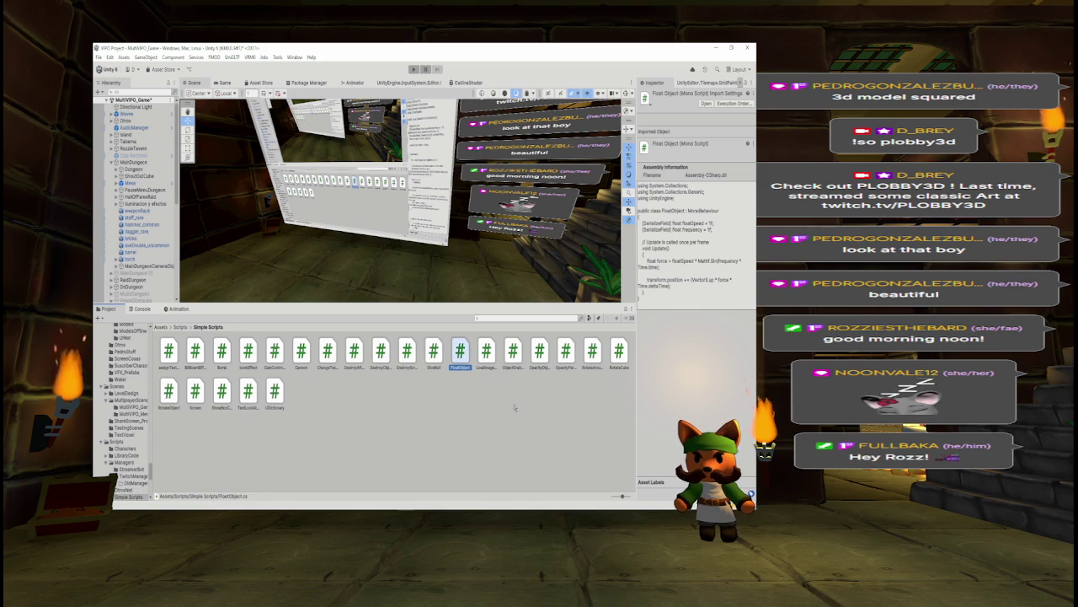
key(Right)
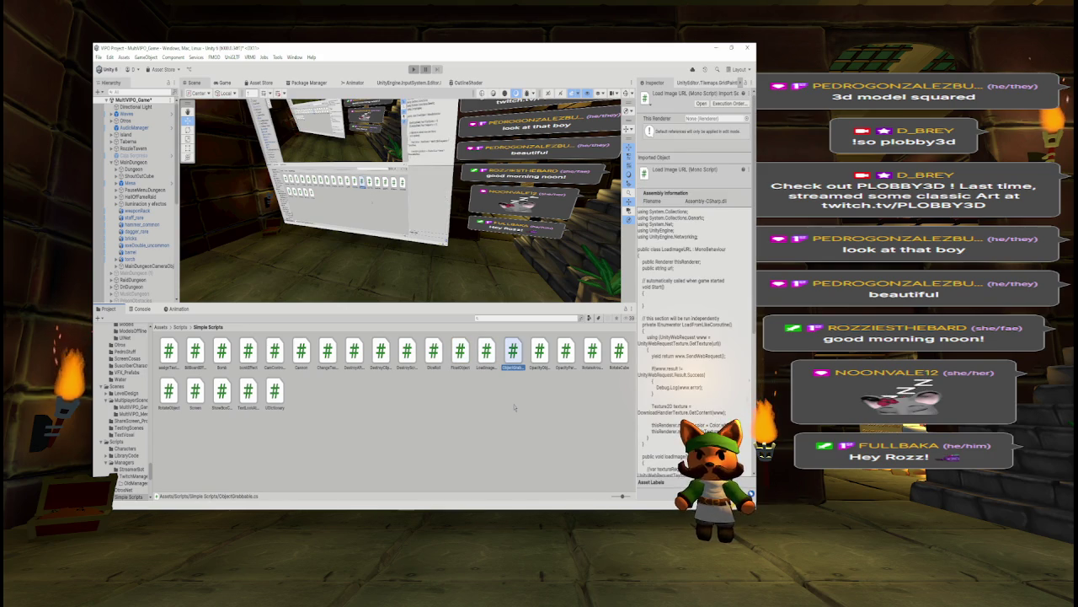
key(Right)
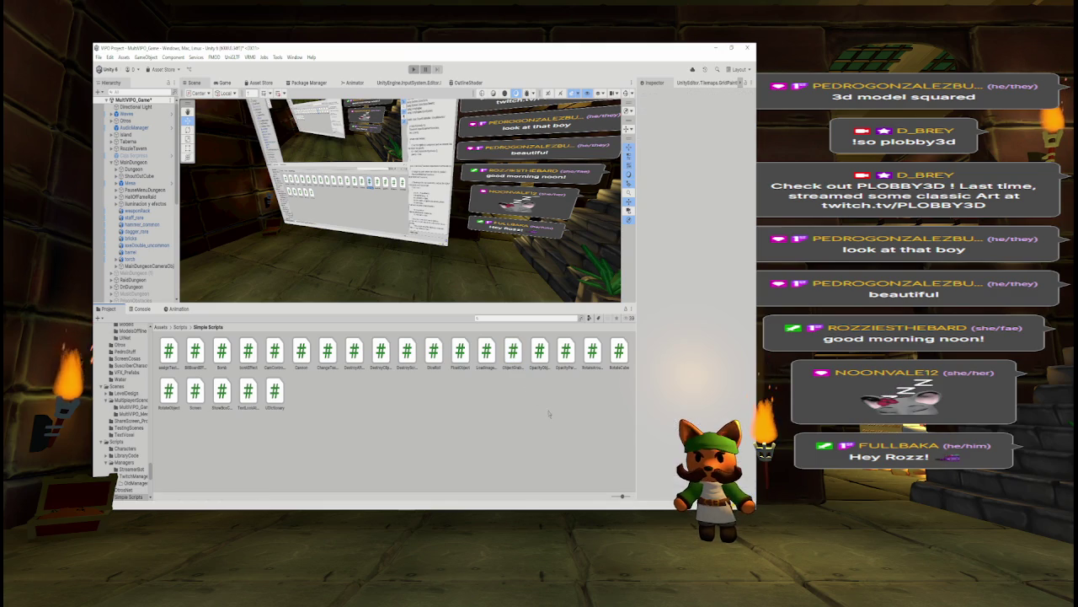
Step through OpacityObjectSystem, OpacityParticleSystem and RotateAround code in the Inspector
click(543, 355)
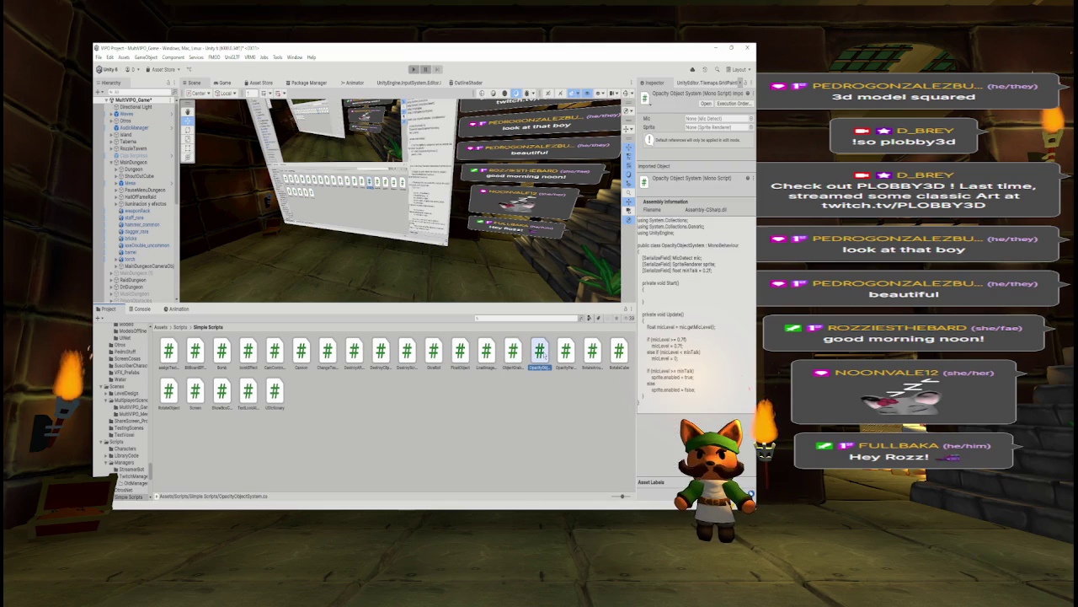
click(566, 352)
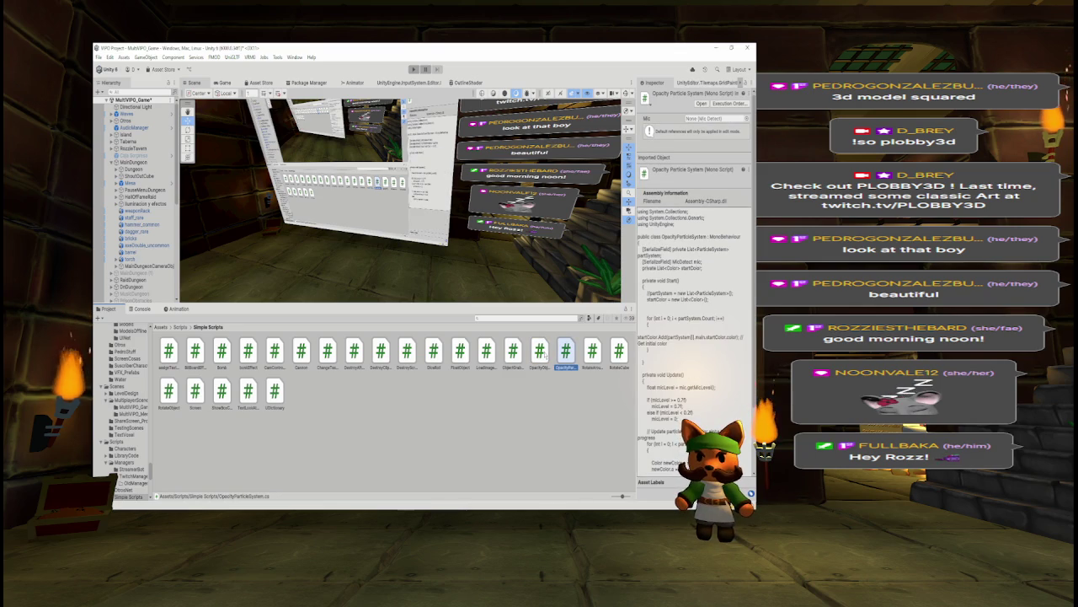
click(543, 353)
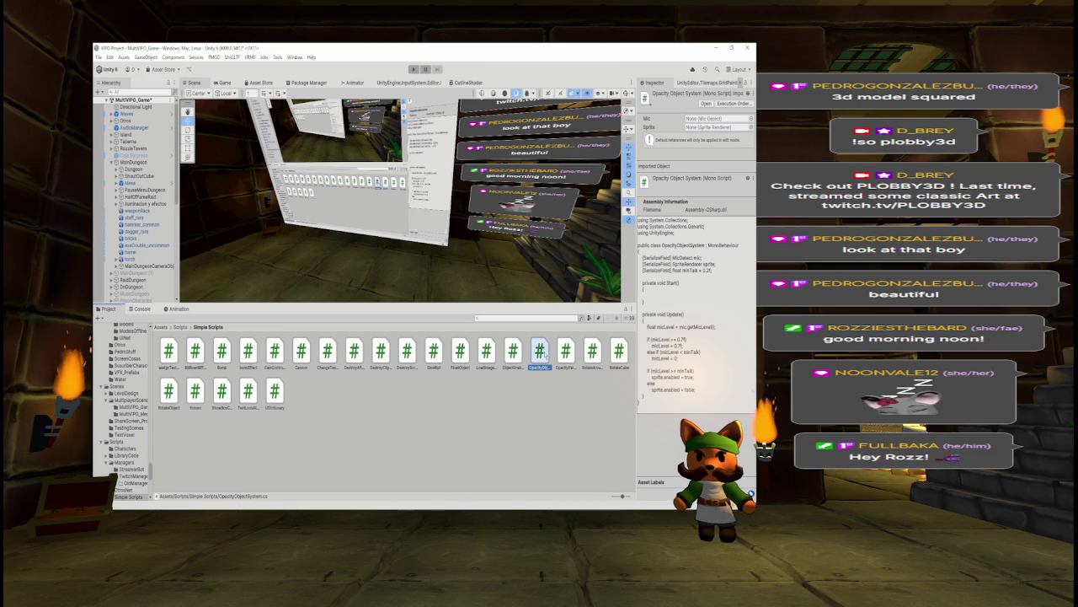
key(Right)
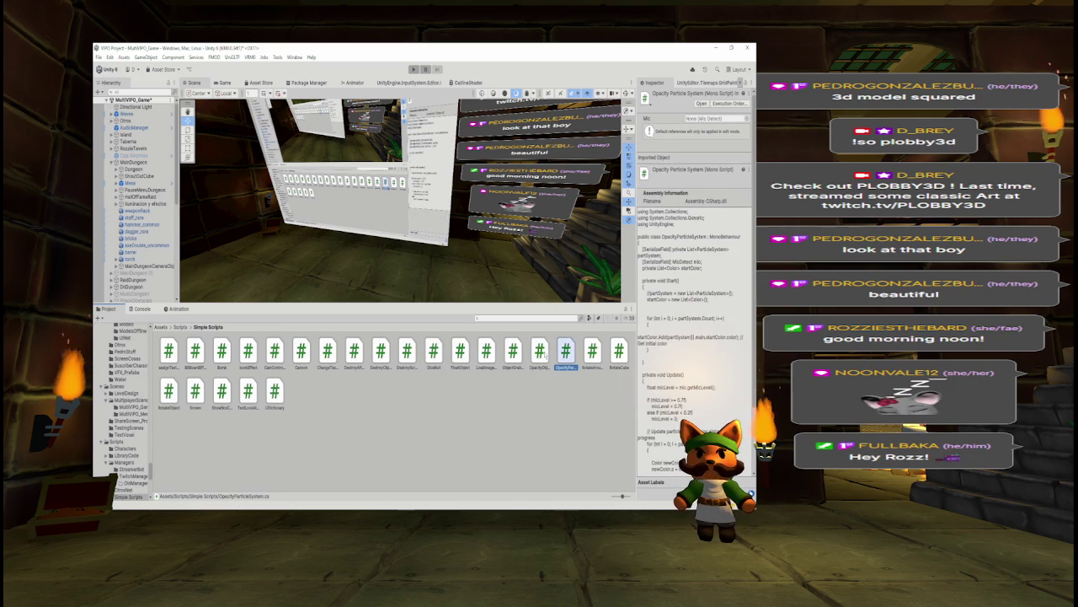
key(Right)
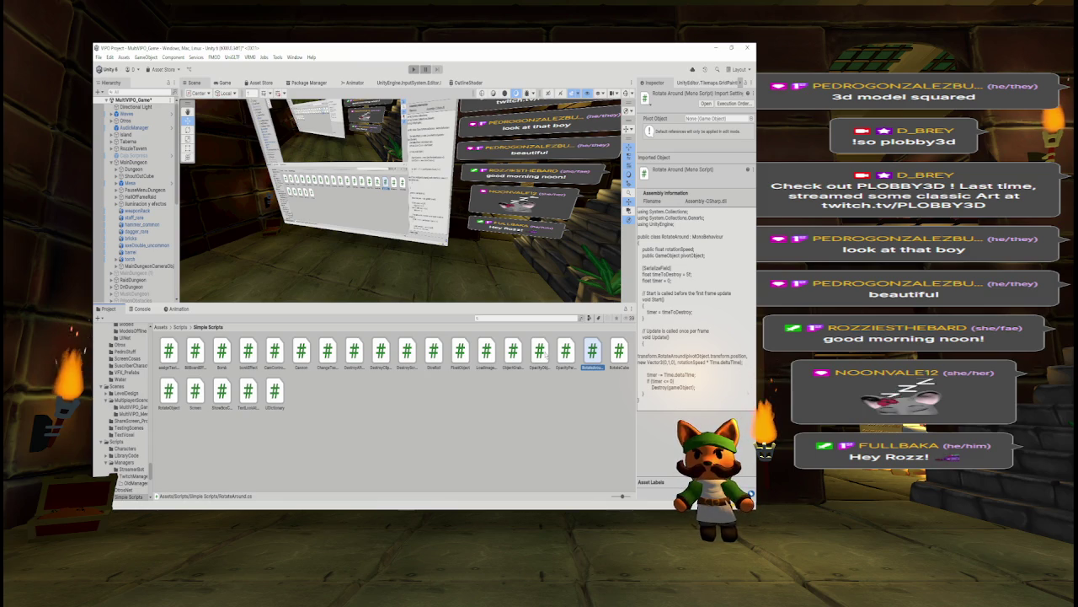
Compare RotateAround, RotateCube and RotateObject code, then focus the Hierarchy search field
key(Right)
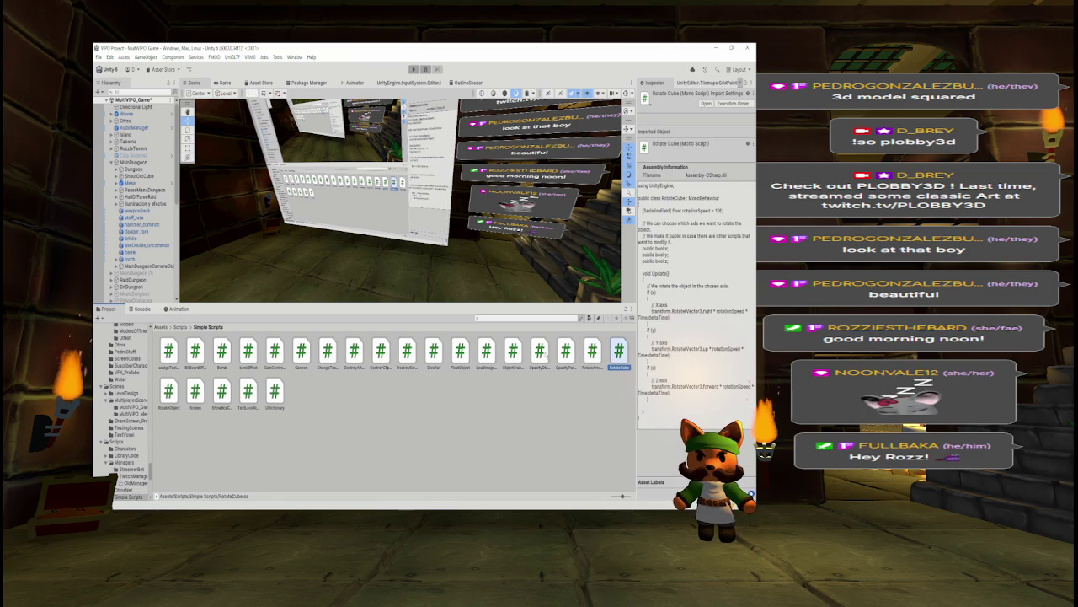
key(Left)
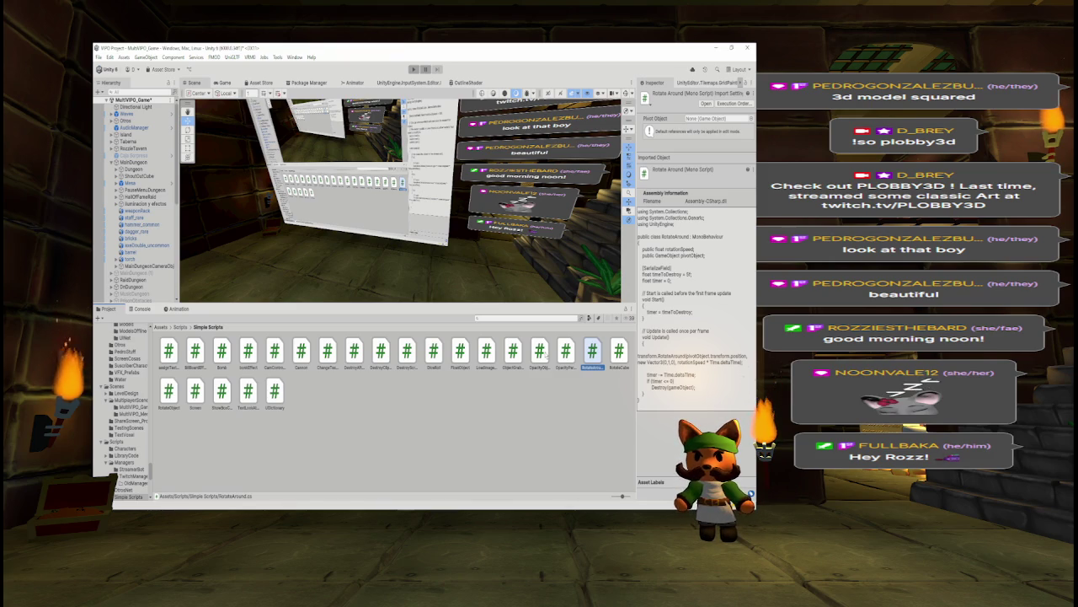
key(Right)
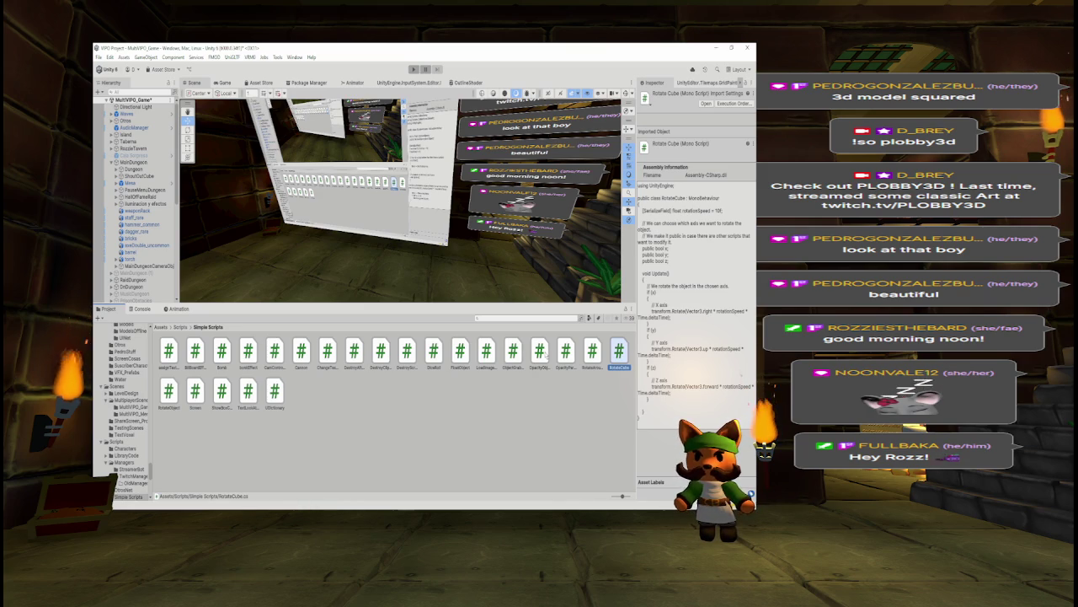
click(168, 393)
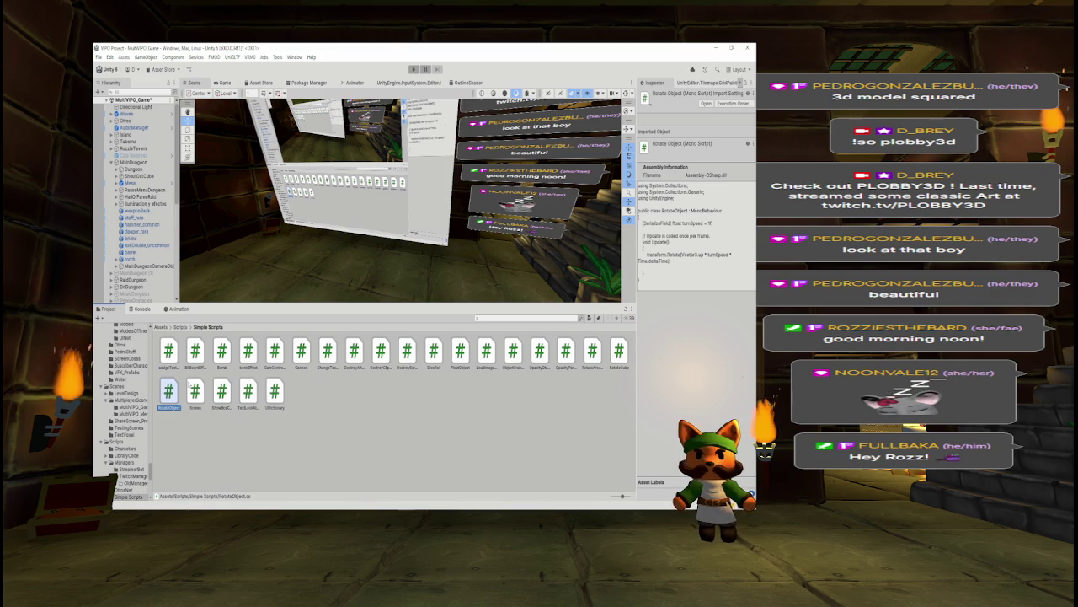
click(596, 357)
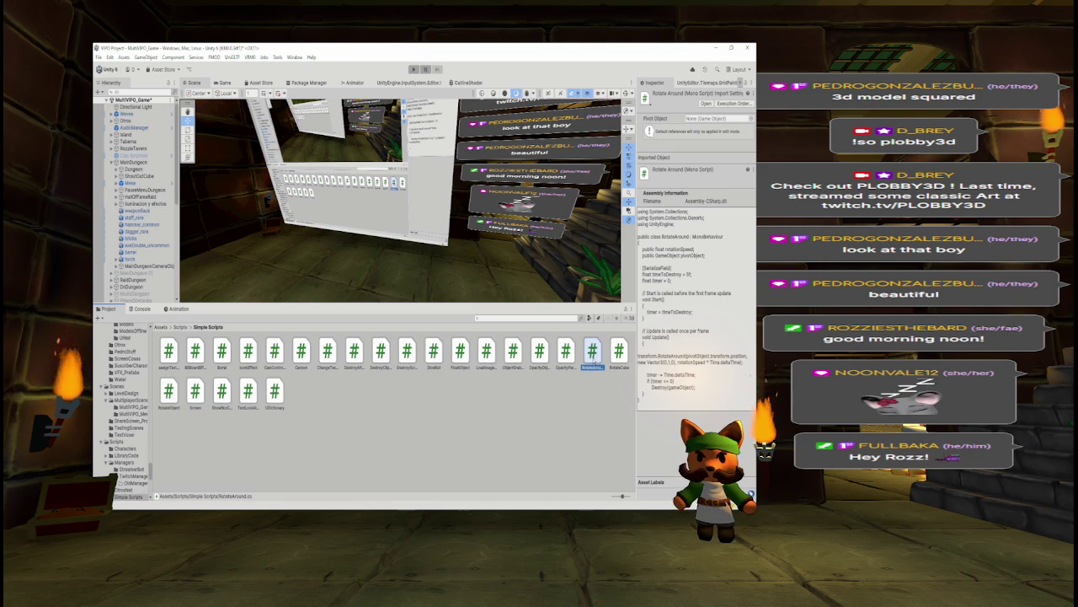
click(619, 354)
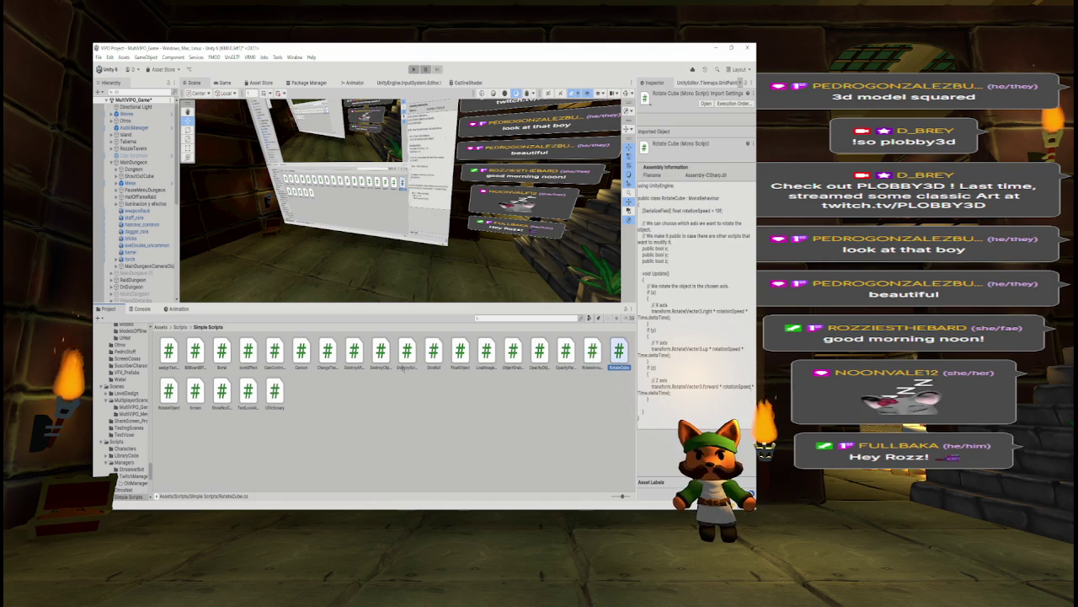
click(169, 391)
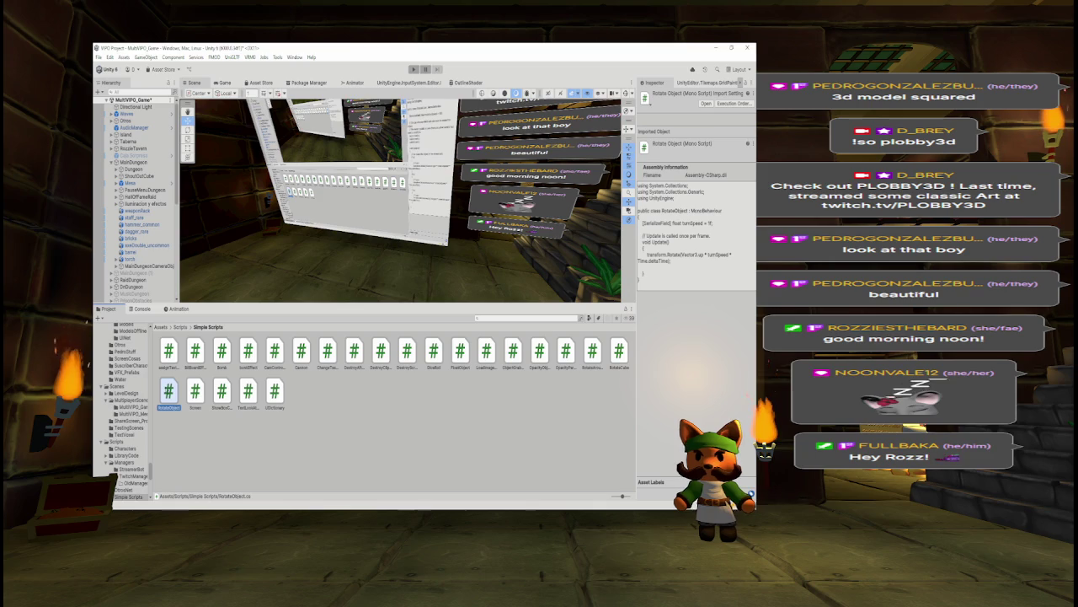
click(620, 354)
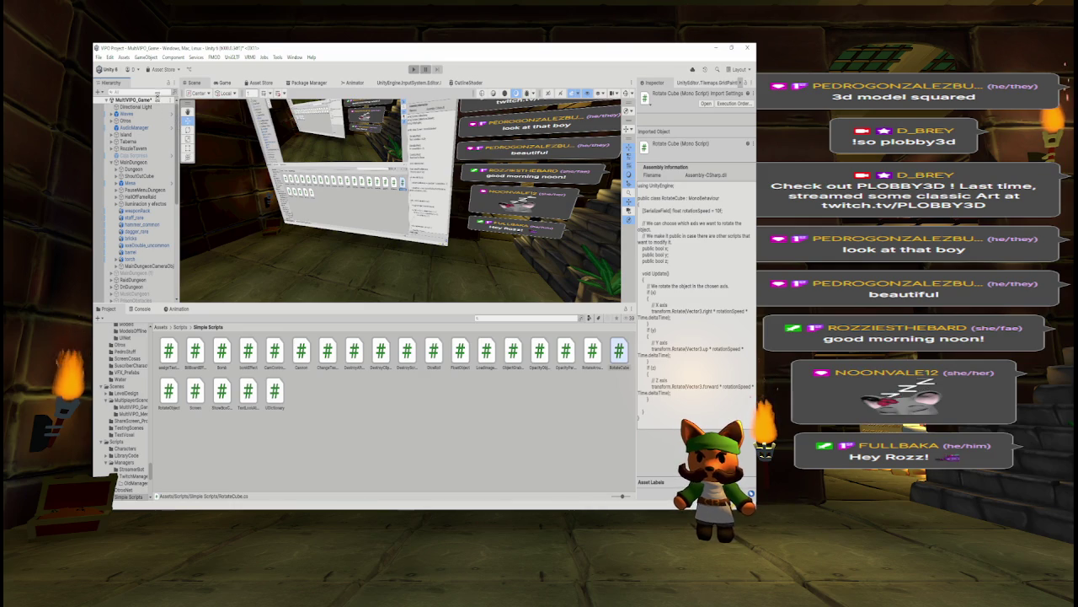
click(139, 92)
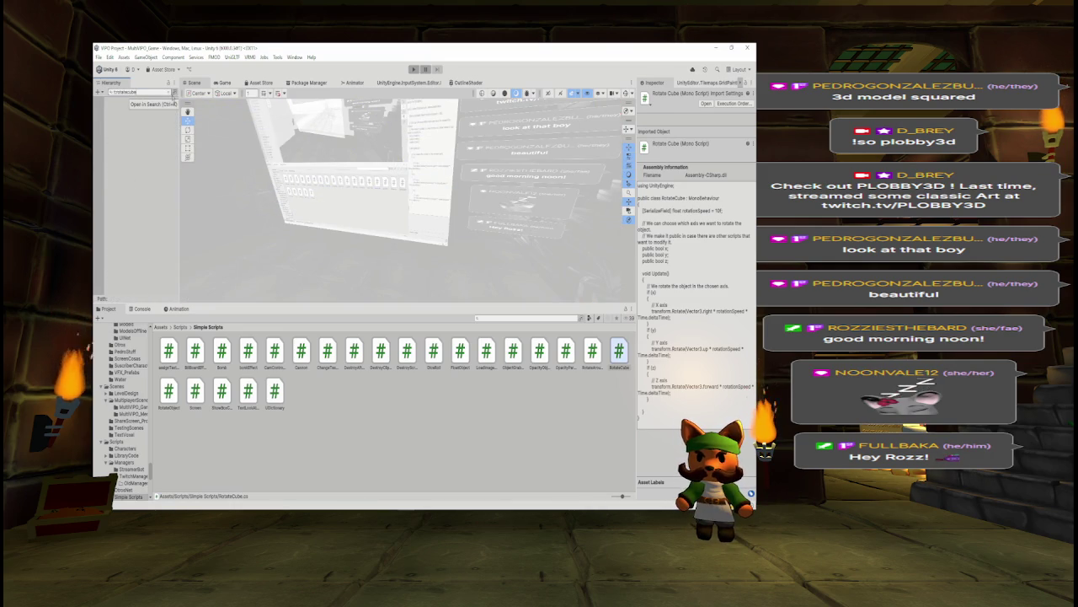
Filter the Hierarchy, delete the Caja Sorpresa object, and save the scene
key(BackSpace)
key(BackSpace)
key(BackSpace)
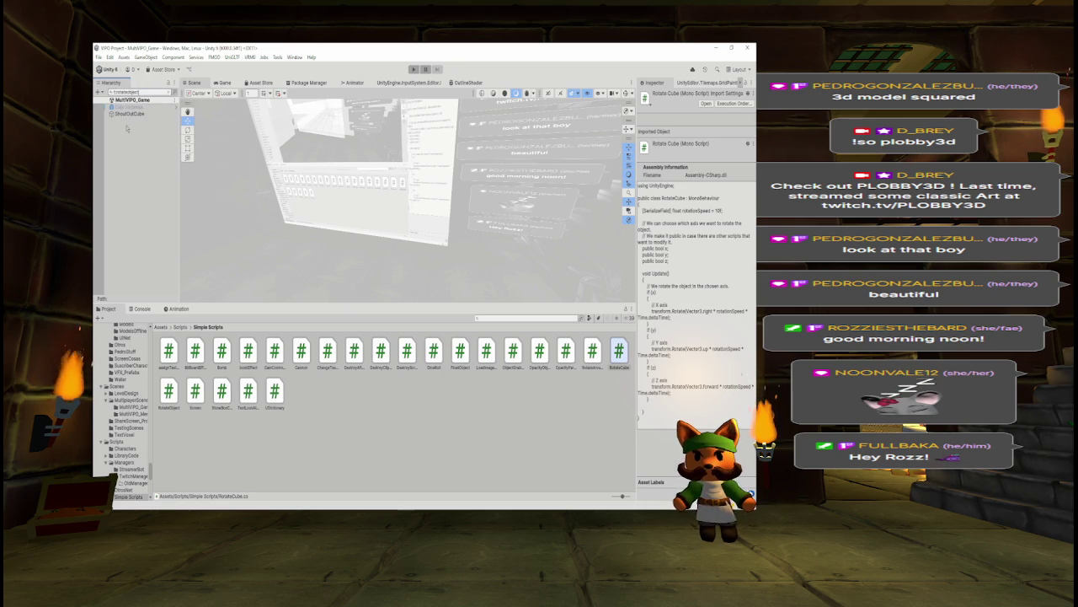
click(130, 114)
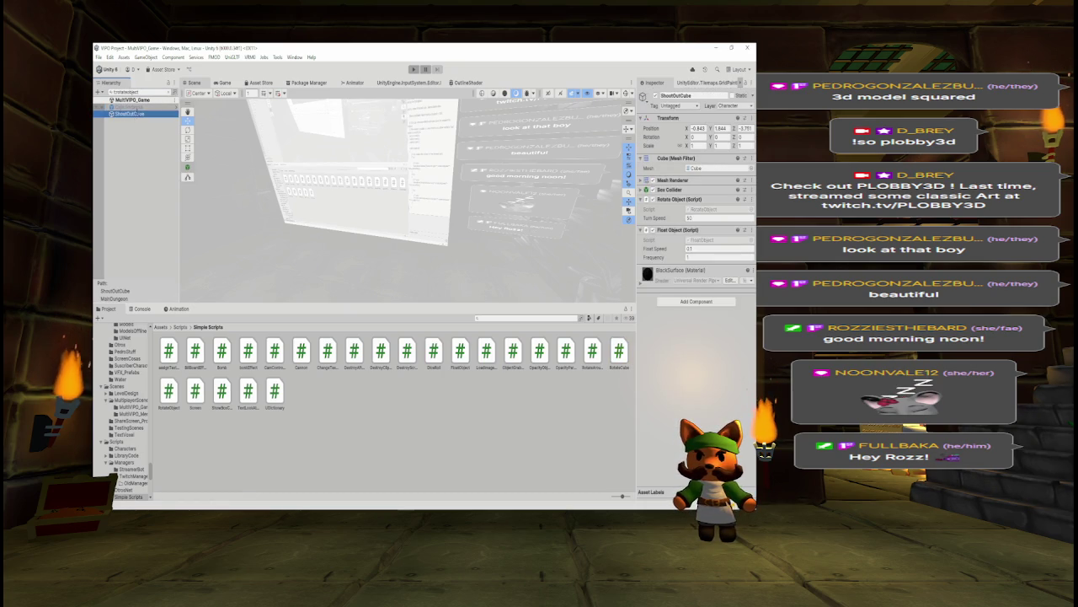
click(126, 106)
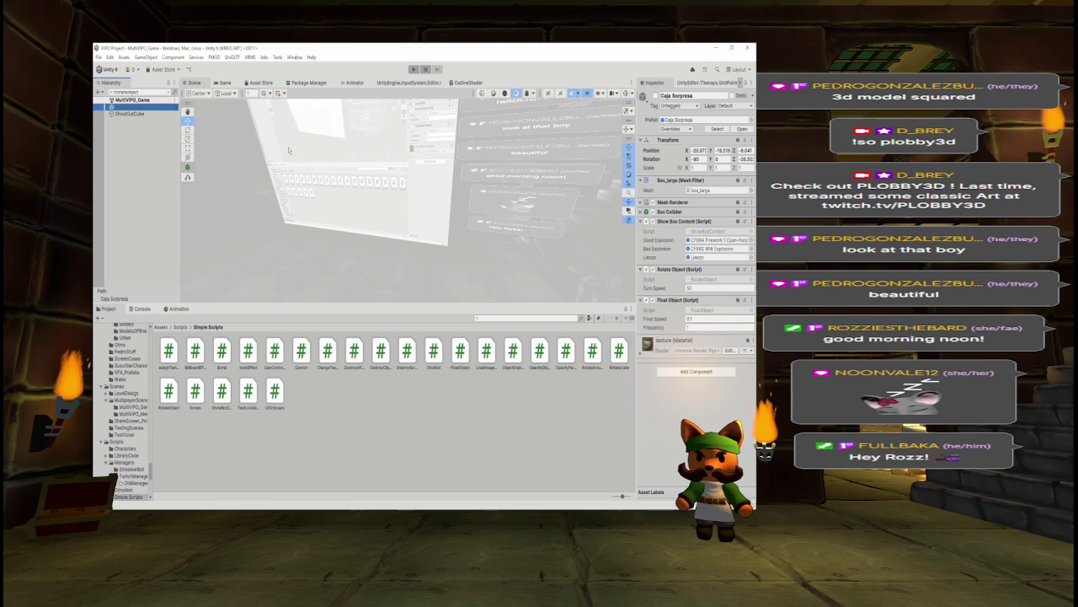
key(Delete)
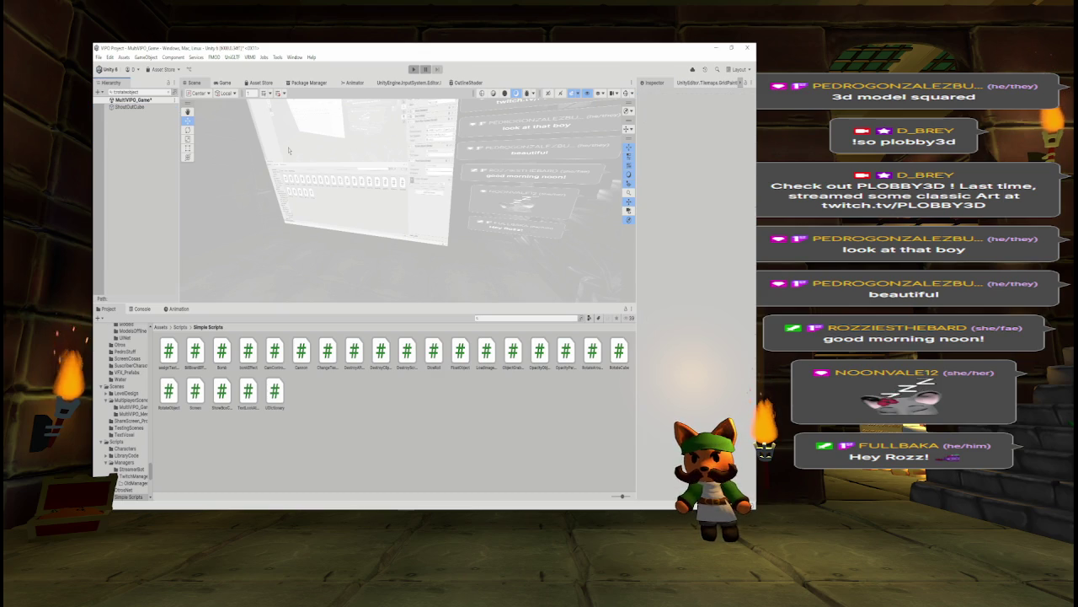
key(ctrl+s)
Recheck ShootOutCube and the RotateCube and RotateObject script assets
click(134, 107)
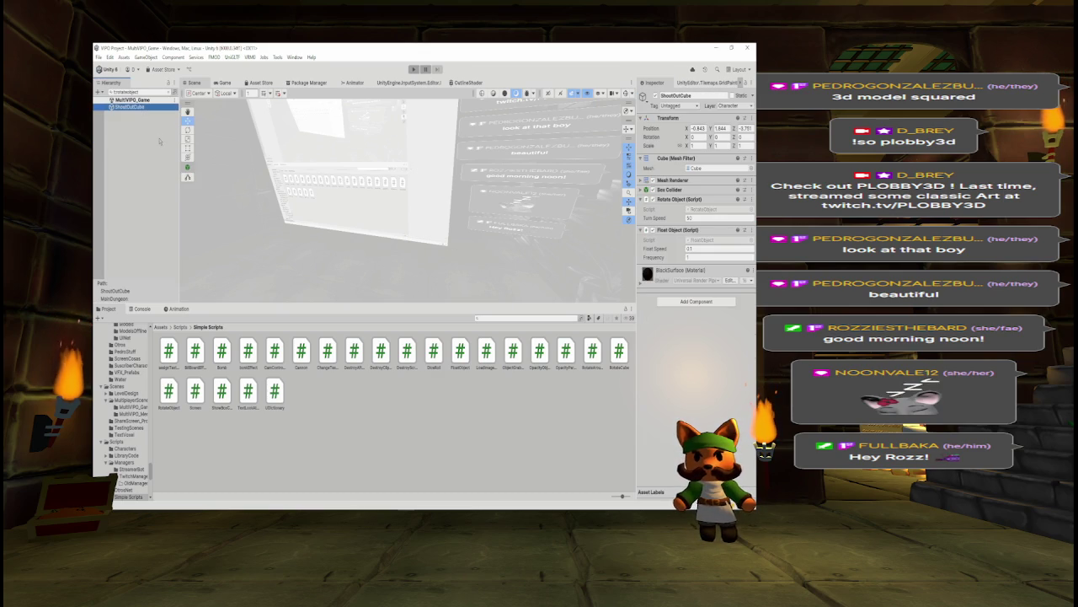
click(615, 357)
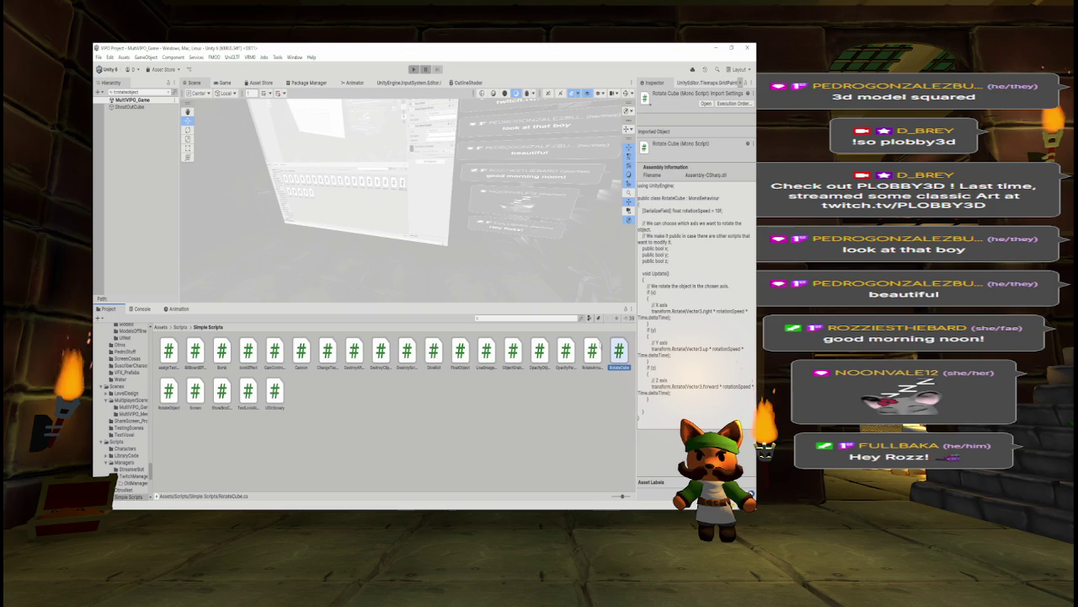
click(169, 393)
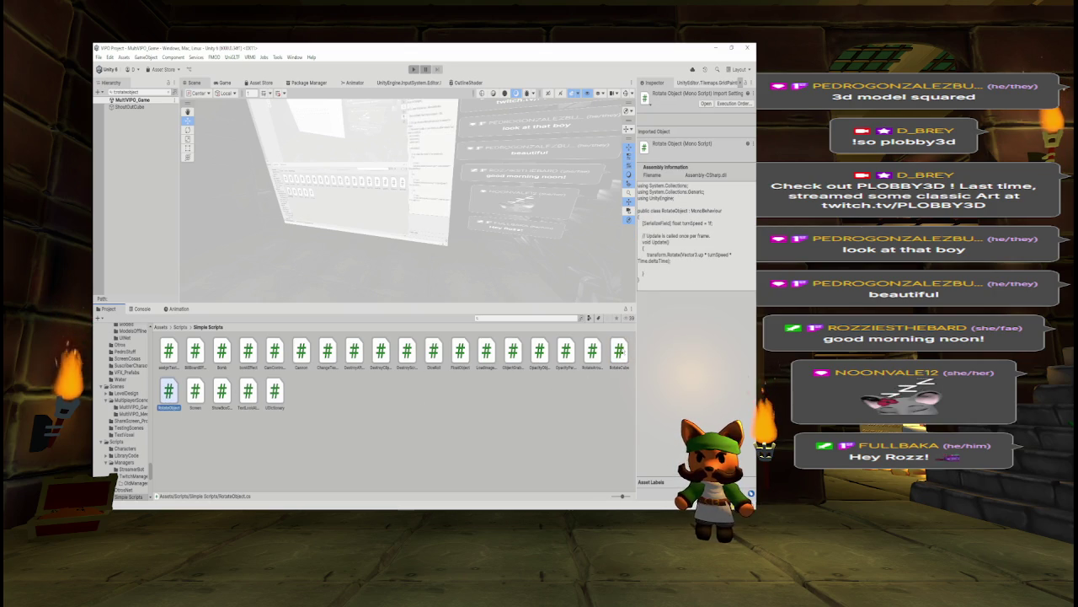
click(555, 318)
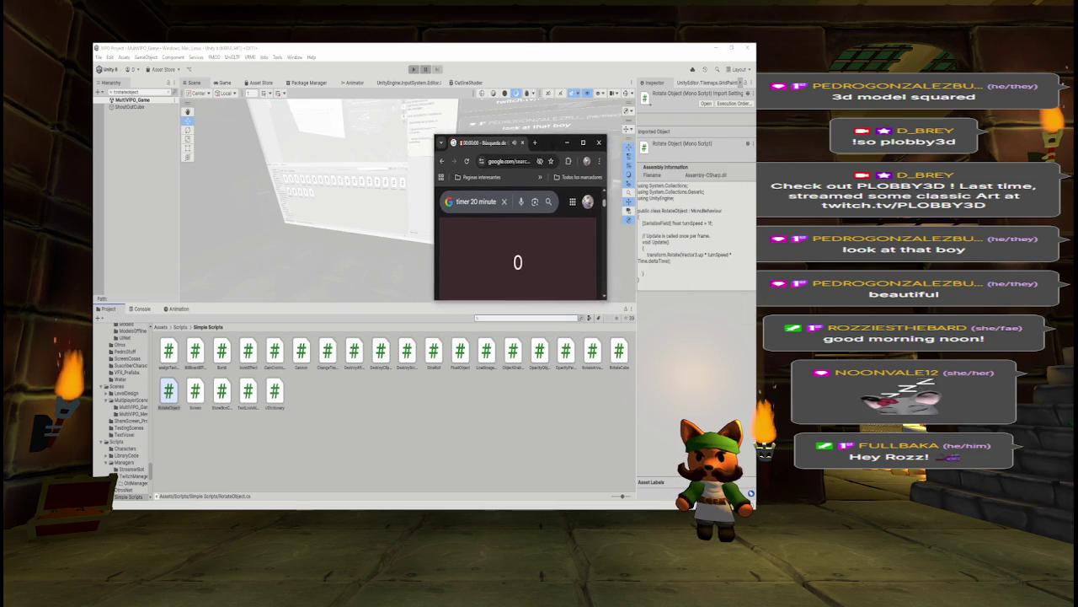
mouse_move(603, 298)
mouse_down()
mouse_move(662, 360)
mouse_move(721, 357)
mouse_up()
scroll(666, 253, up, 2)
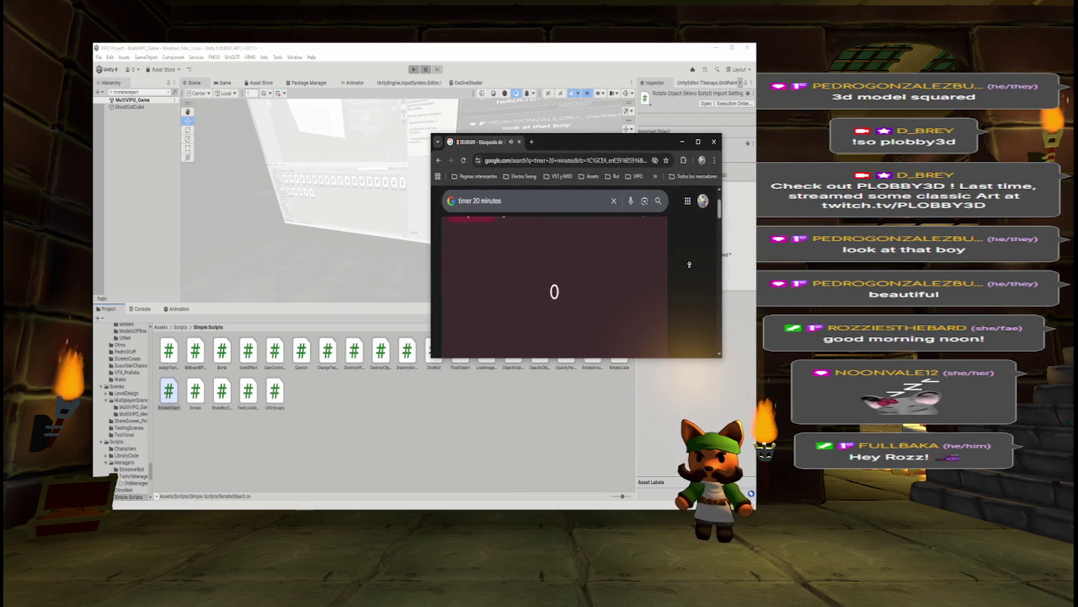
scroll(674, 266, down, 2)
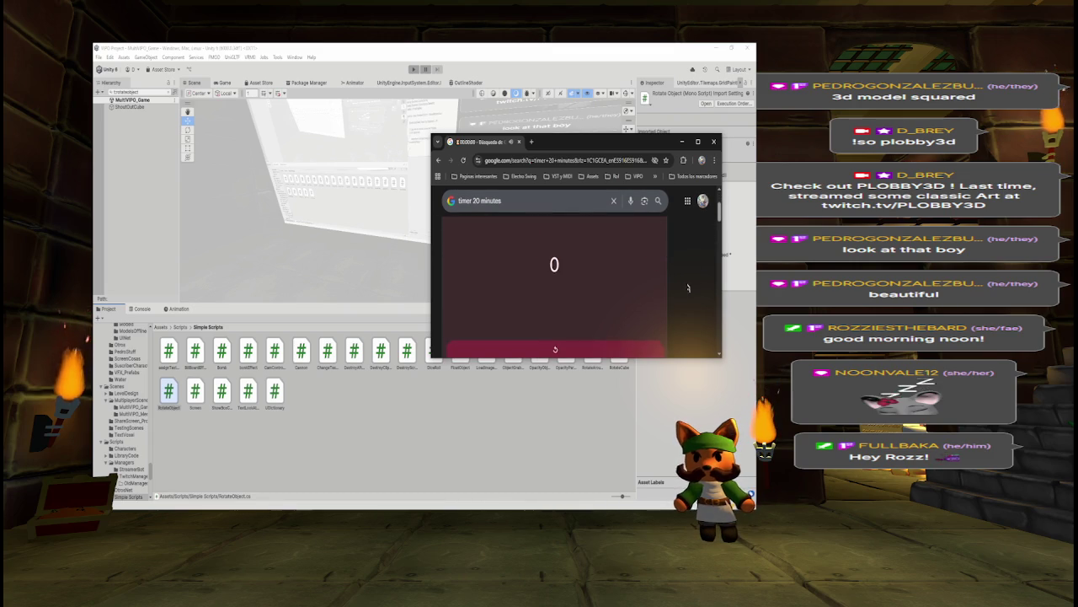
scroll(687, 278, up, 1)
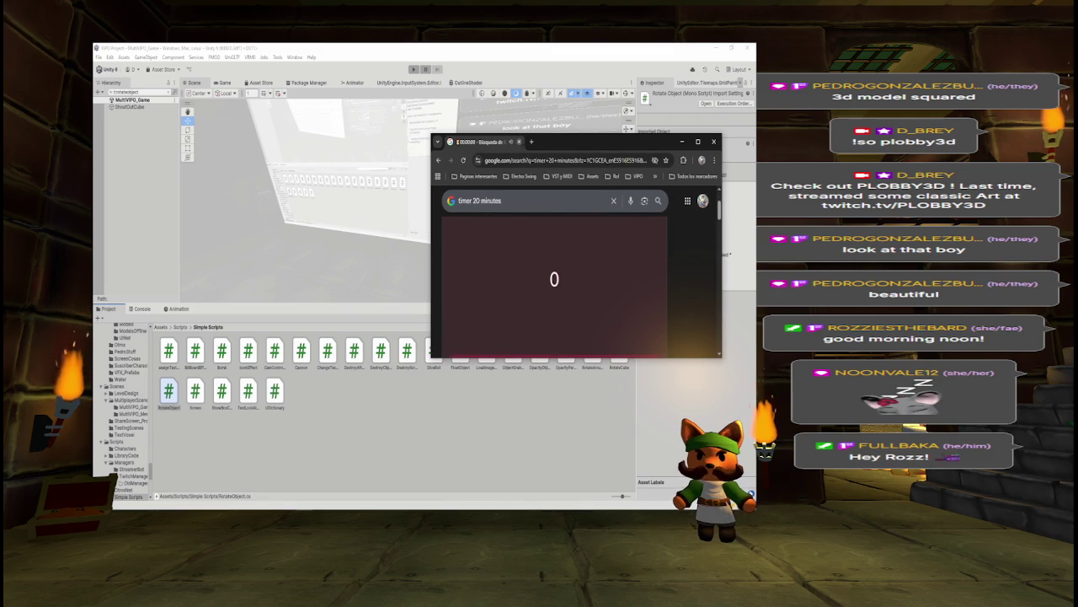
click(520, 143)
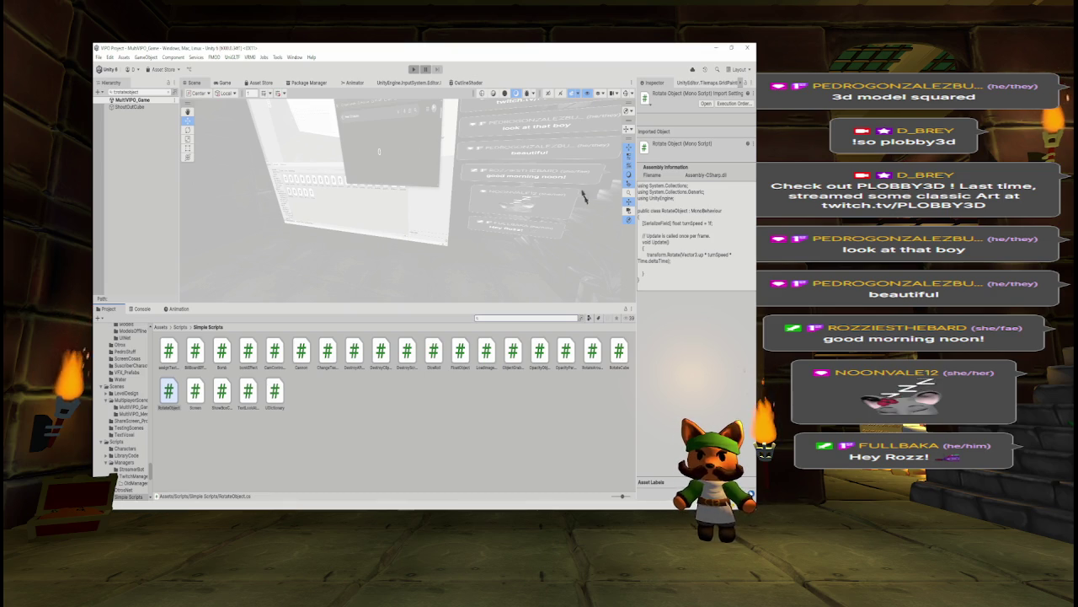
Open RotateCube in the code editor, then clear the stray 'folderbe' Project search
double_click(619, 357)
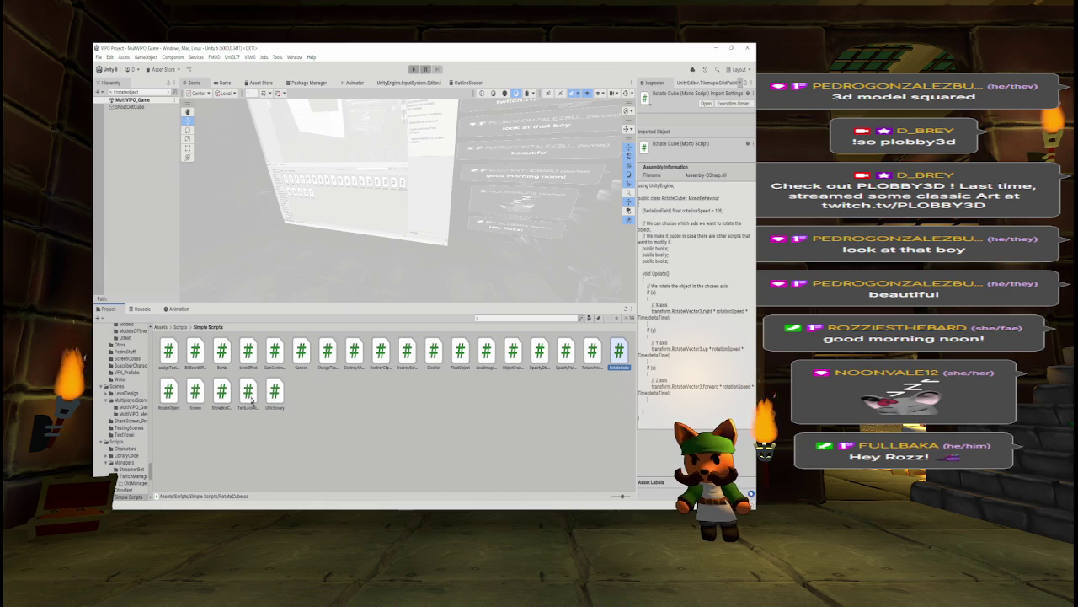
key(alt+Tab)
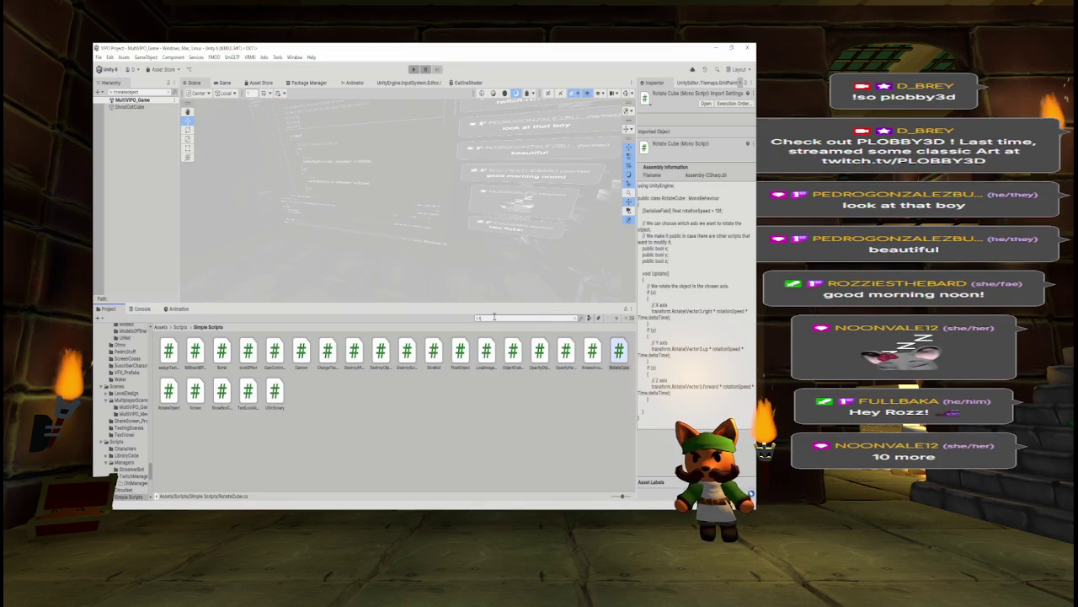
text(folderbe)
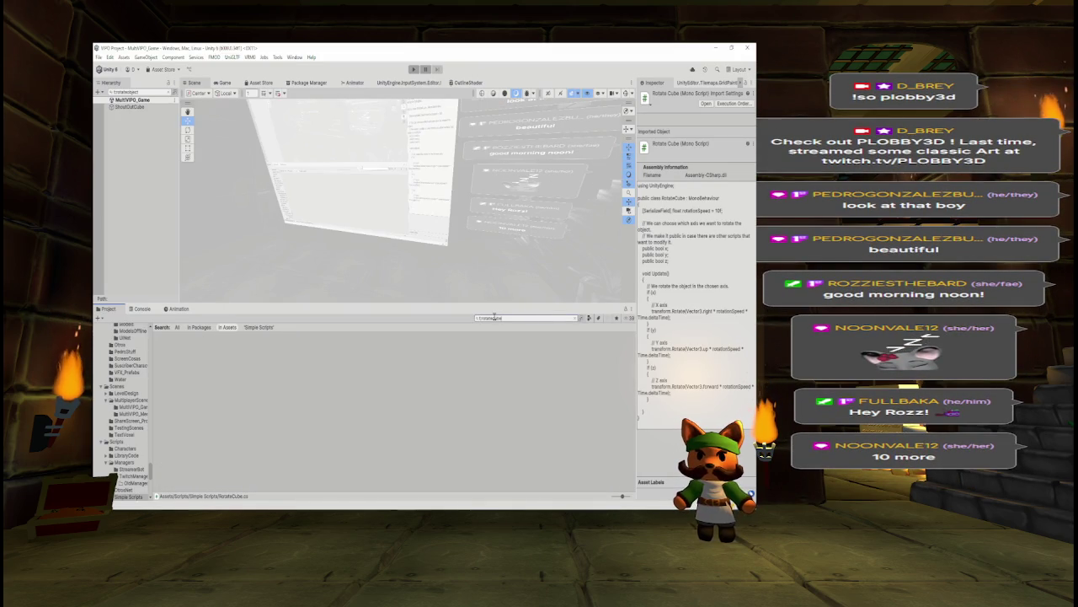
double_click(494, 318)
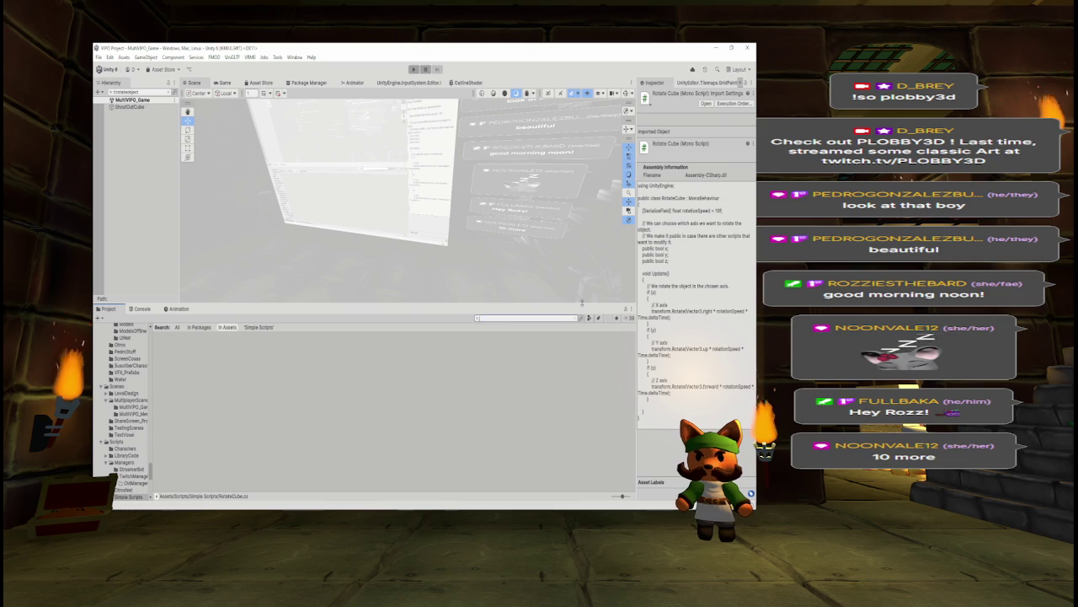
key(BackSpace)
Open RotateCube and RotateObject from Simple Scripts in Visual Studio
click(621, 353)
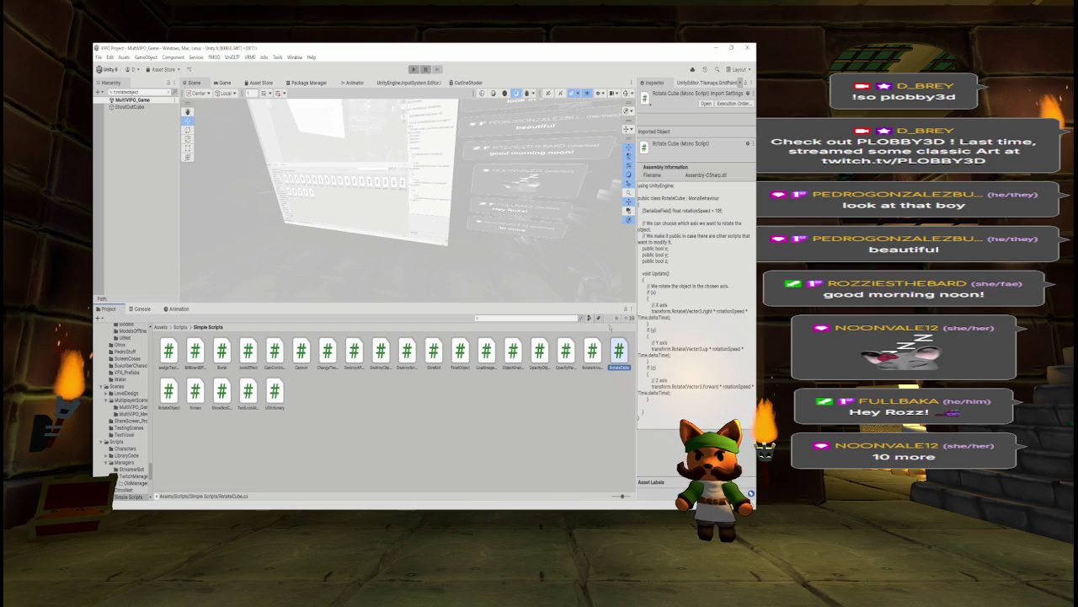
double_click(611, 347)
key(alt+Tab)
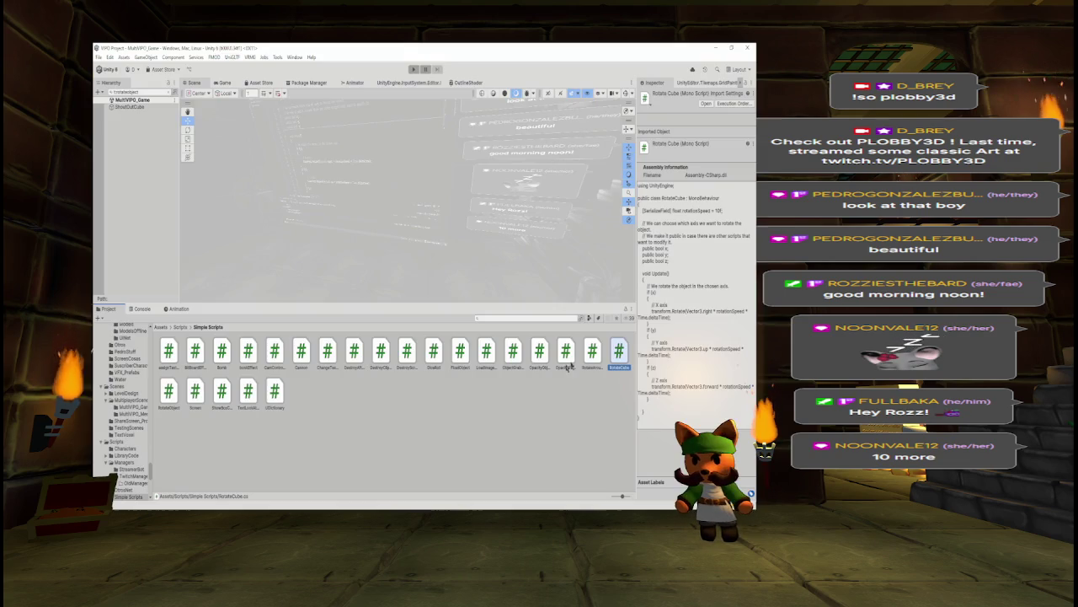
click(168, 391)
double_click(168, 392)
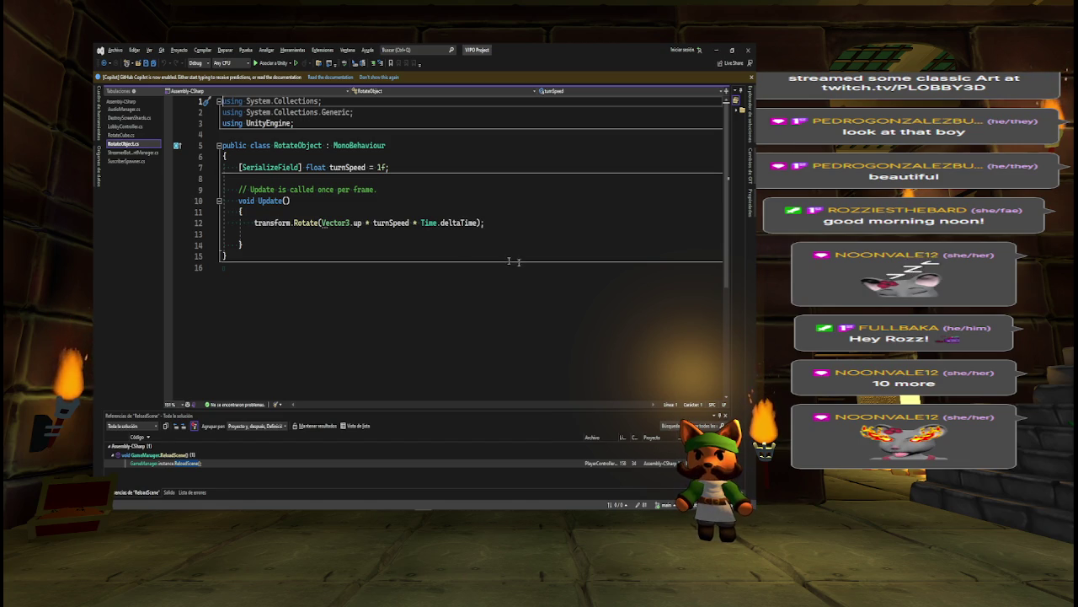
Collapse and select RotateCube's rotation fields and Update method for copying
click(122, 135)
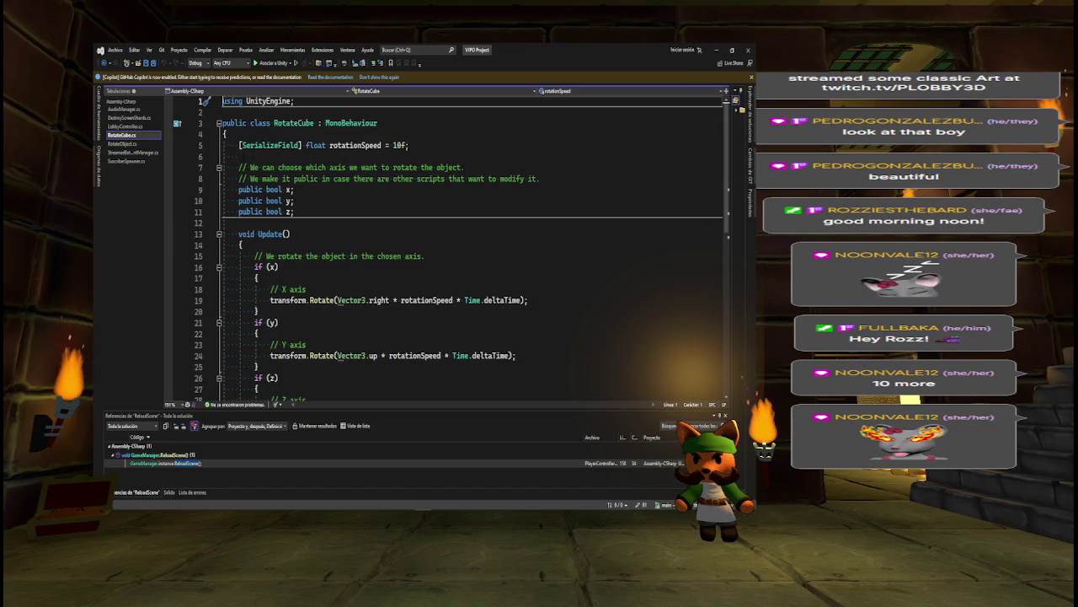
click(218, 168)
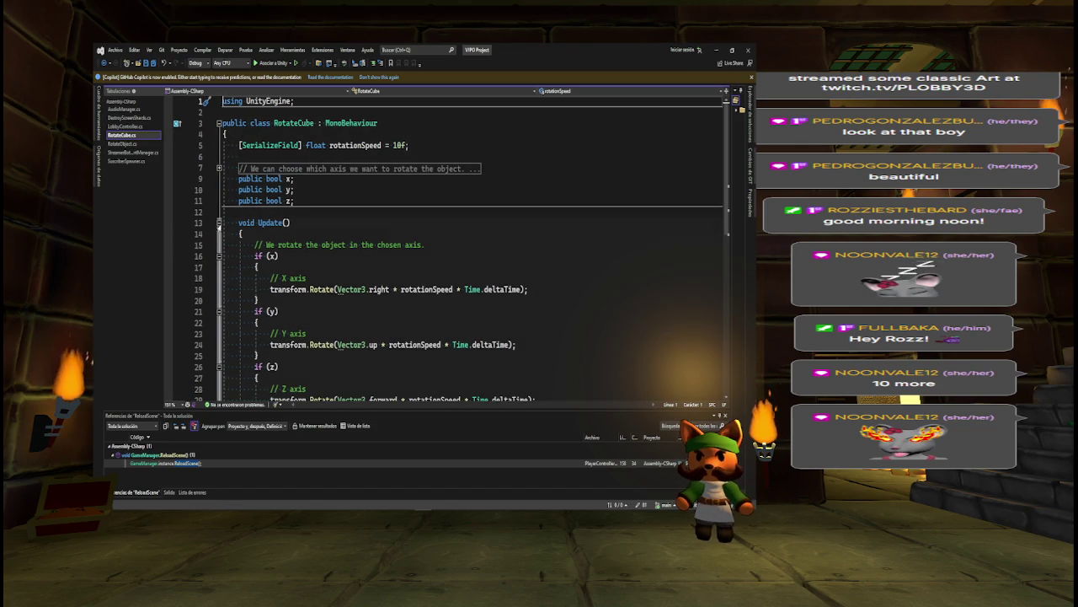
click(218, 222)
mouse_move(238, 145)
mouse_down()
mouse_move(354, 217)
mouse_move(303, 223)
mouse_up()
Delete RotateObject's two unused using lines and save the script
click(123, 144)
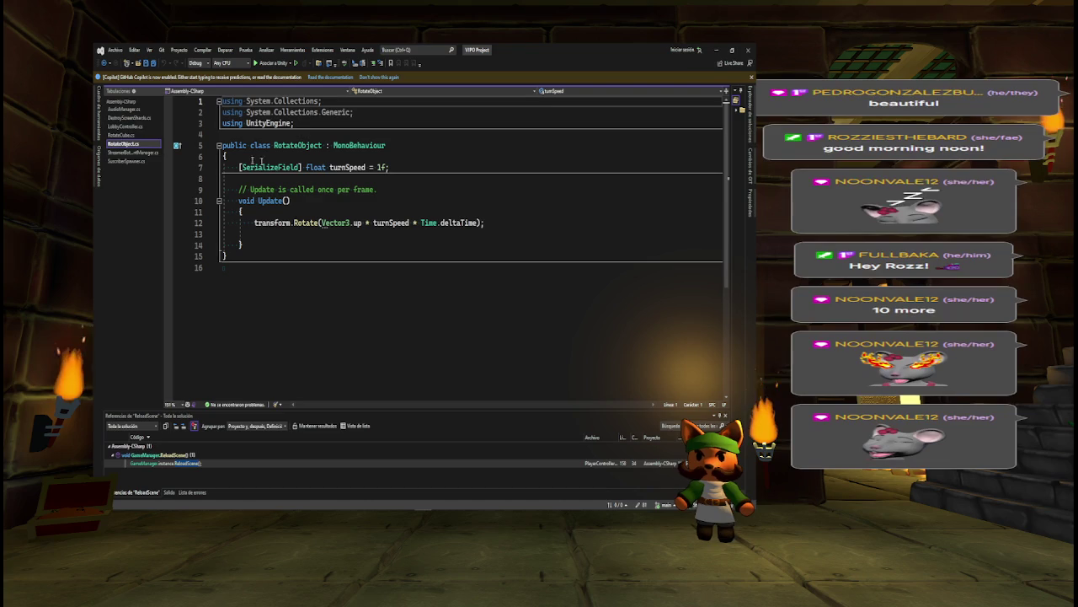
drag(238, 167, 280, 243)
drag(353, 112, 223, 101)
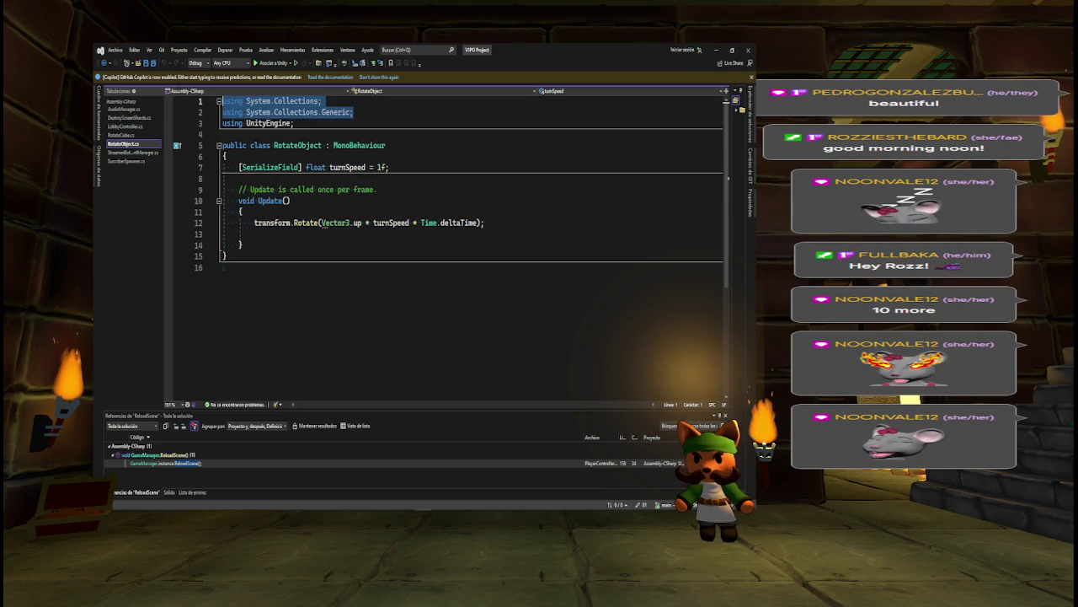
key(Delete)
key(ctrl+s)
Replace RotateObject's turnSpeed field and Update with the per-axis rotation code and save
mouse_move(238, 145)
mouse_down()
mouse_move(387, 148)
mouse_move(337, 210)
mouse_move(264, 221)
mouse_up()
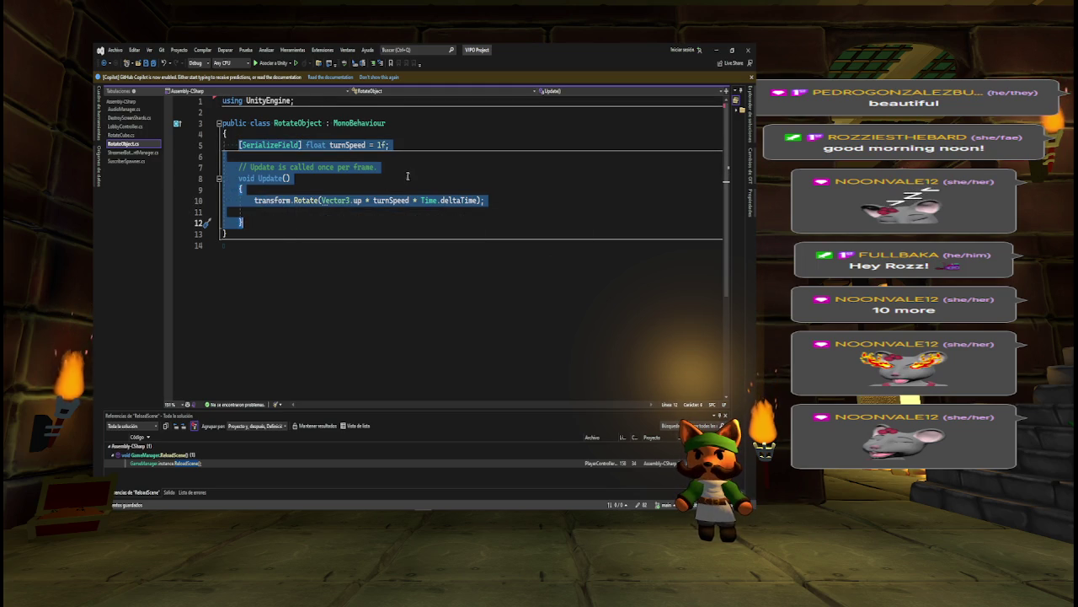
key(ctrl+v)
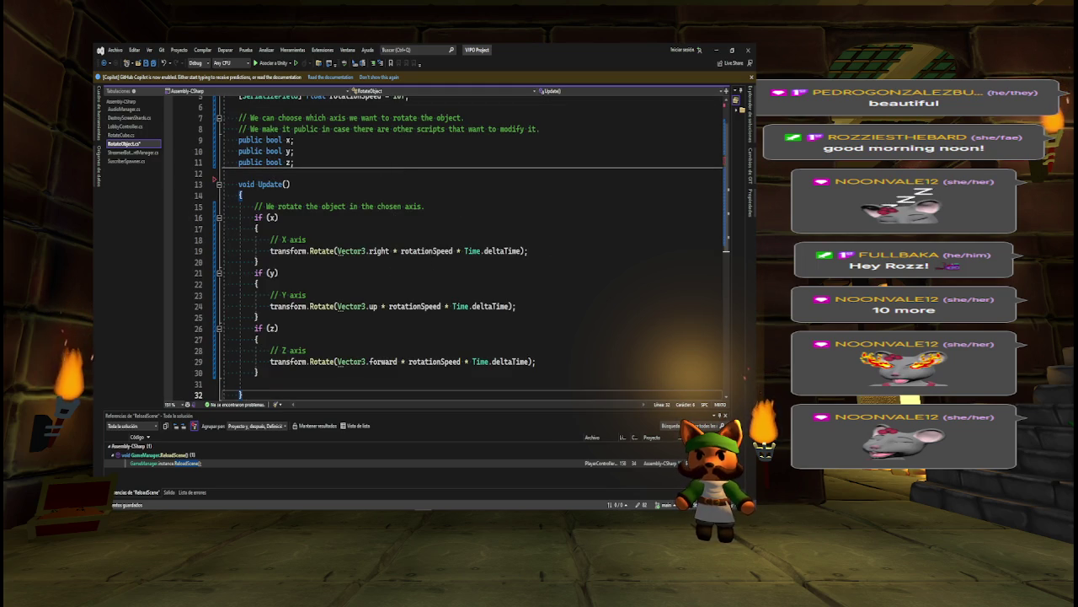
key(ctrl+s)
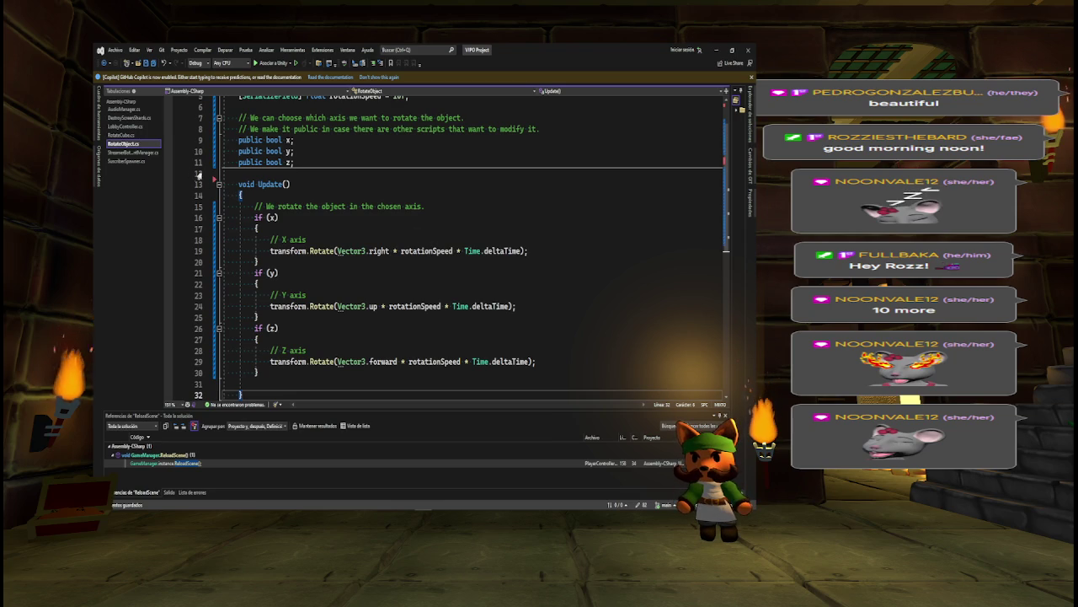
key(alt+Tab)
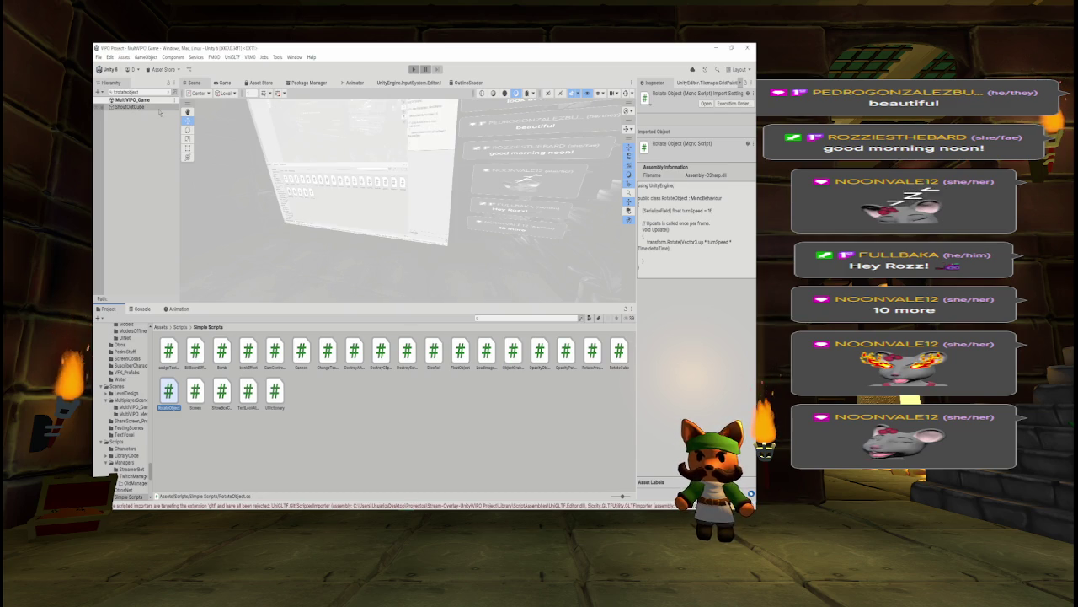
Select ShoutOutCube in the Hierarchy and frame it in the Scene view
click(135, 107)
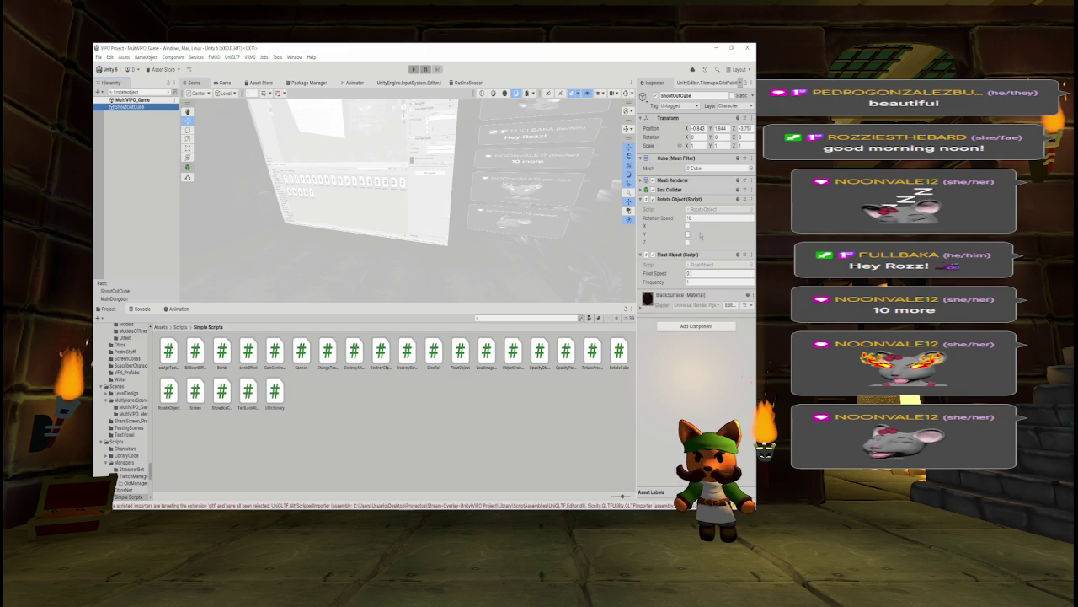
key(alt+Tab)
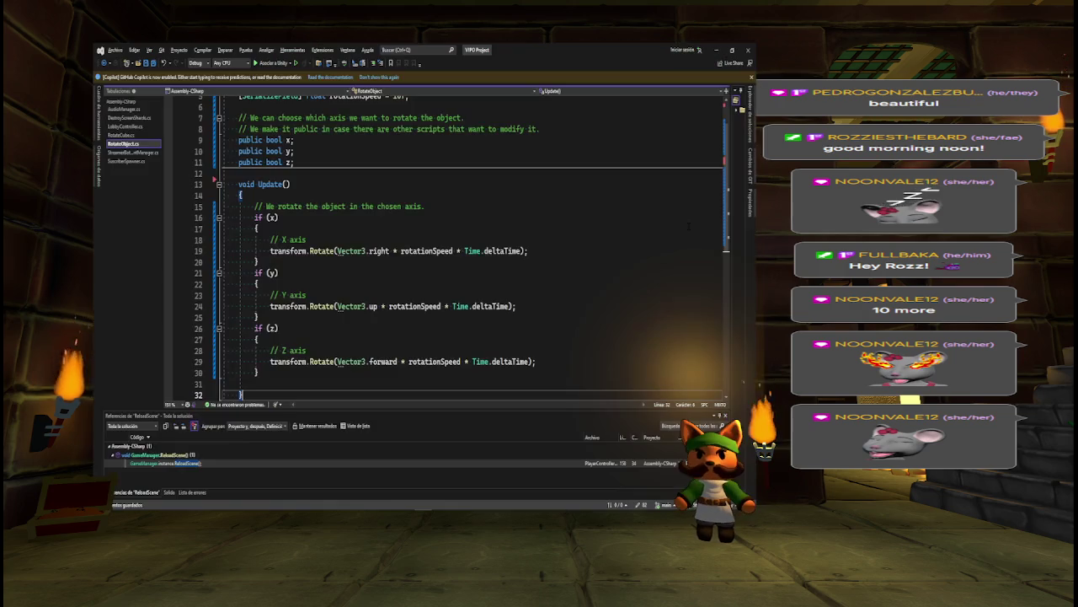
key(alt+Tab)
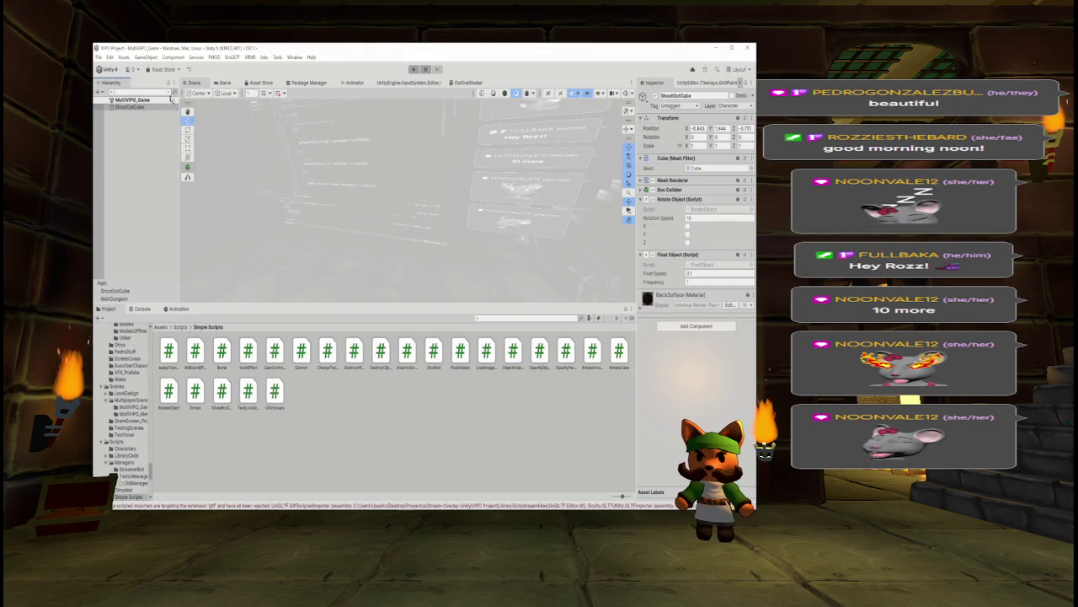
key(f)
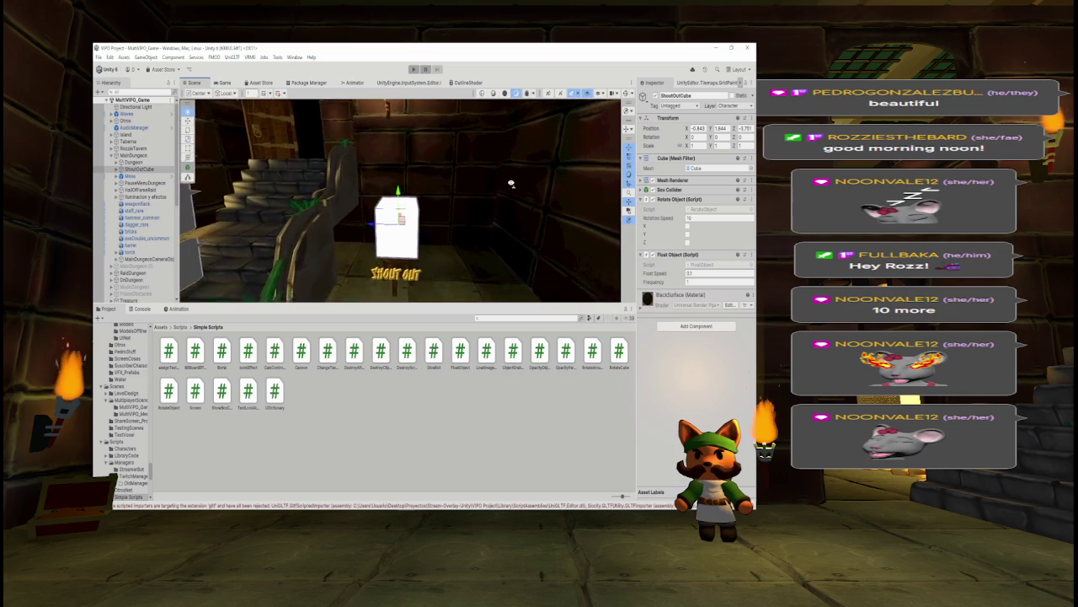
Undo a test tilt and set the Rotate Object Rotation Speed to 10
click(186, 129)
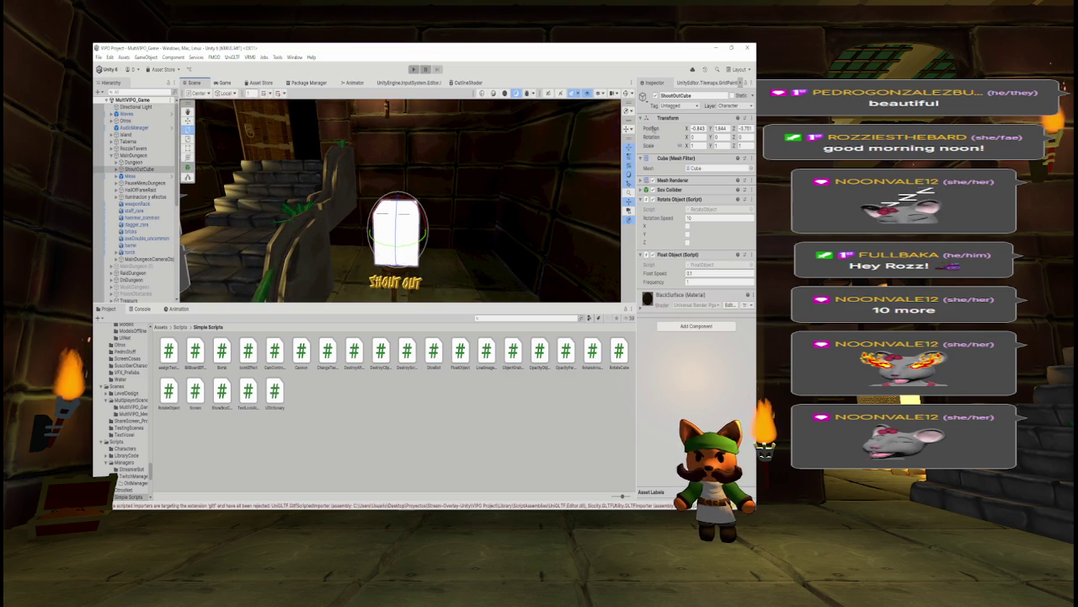
drag(687, 137, 694, 137)
key(ctrl+z)
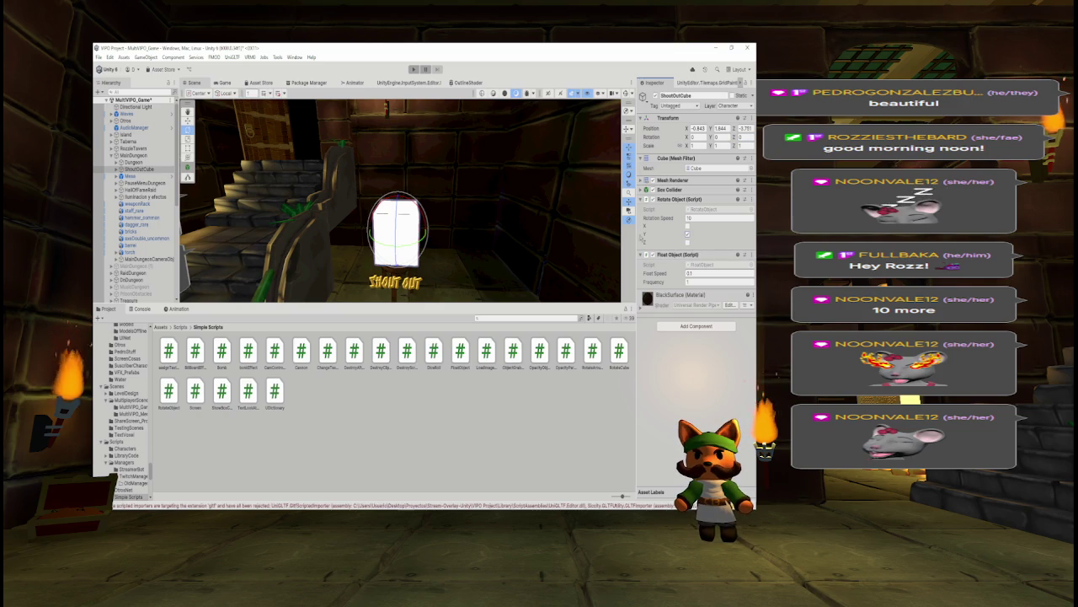
click(697, 217)
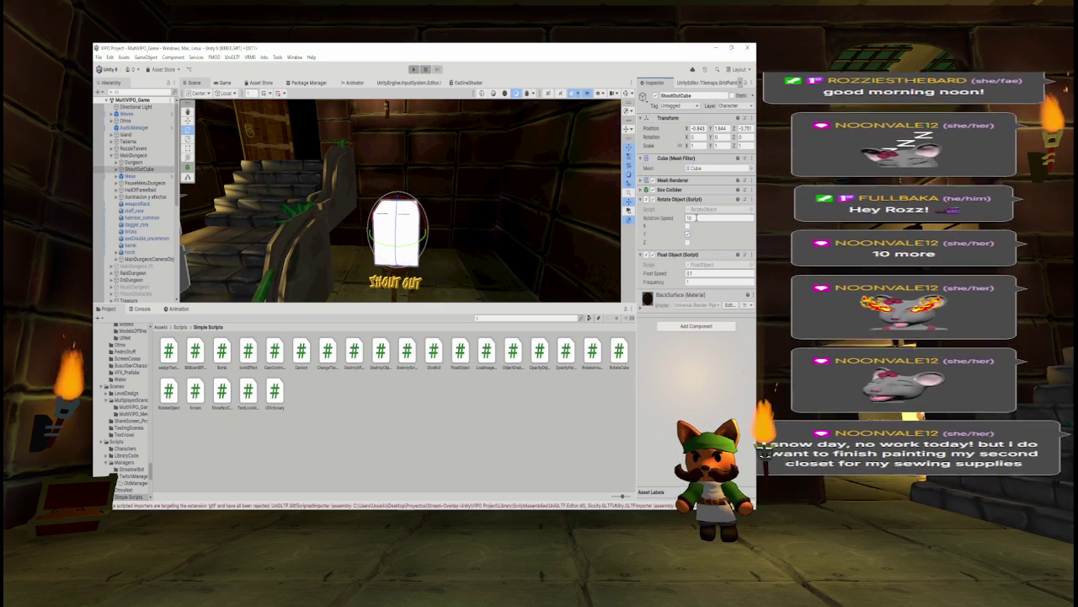
double_click(708, 218)
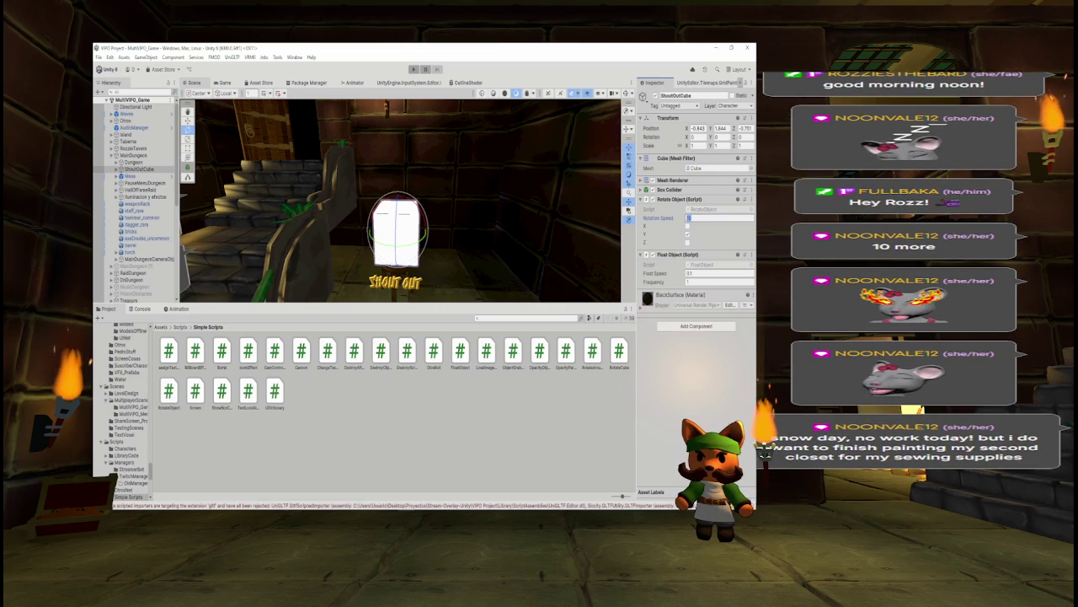
click(414, 69)
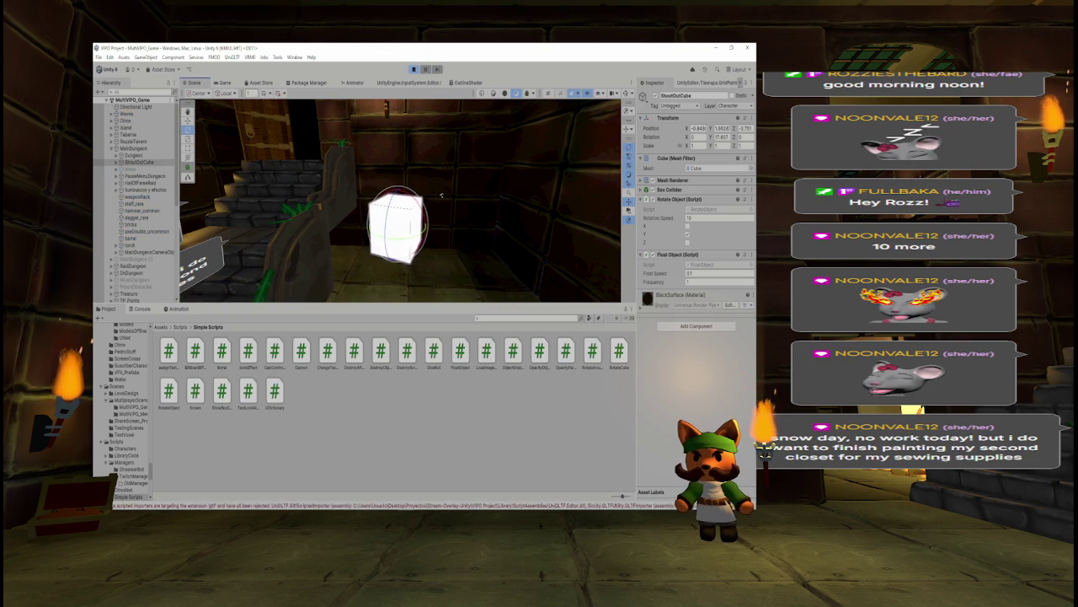
scroll(436, 191, up, 5)
scroll(437, 191, down, 3)
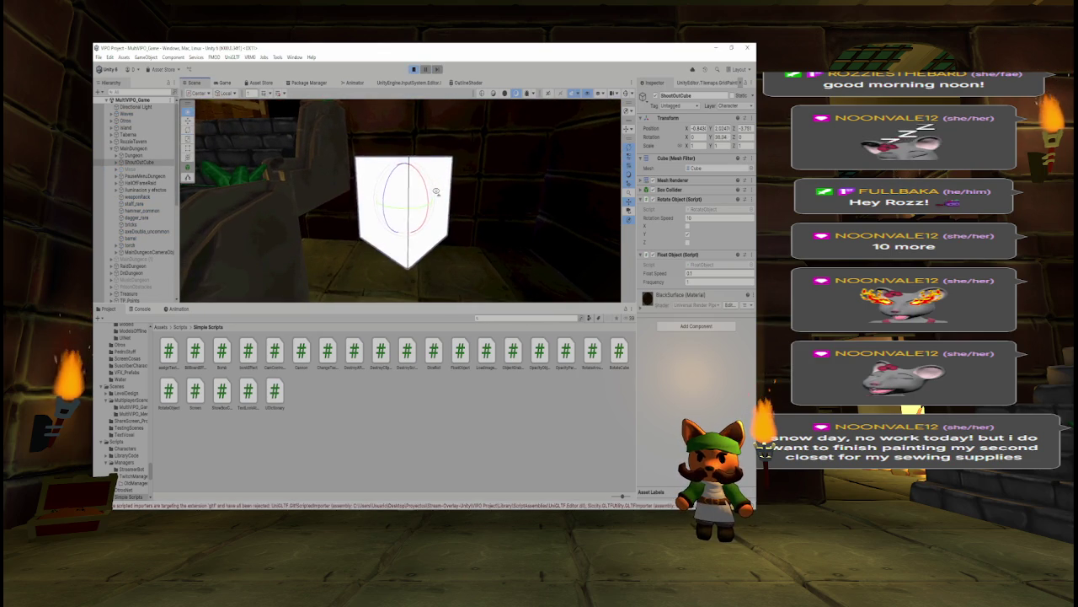
click(413, 70)
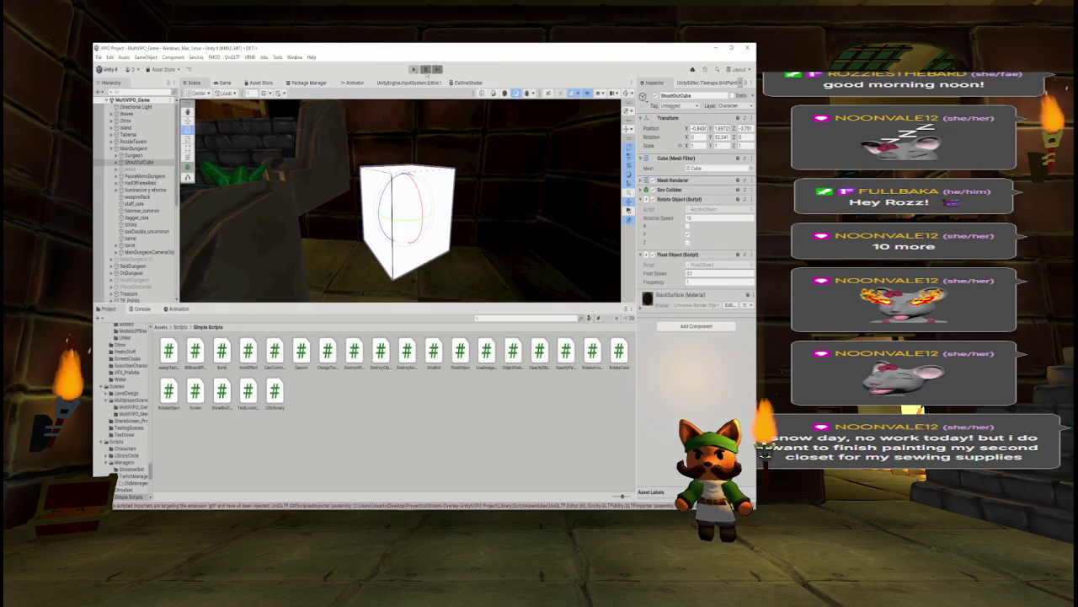
click(703, 218)
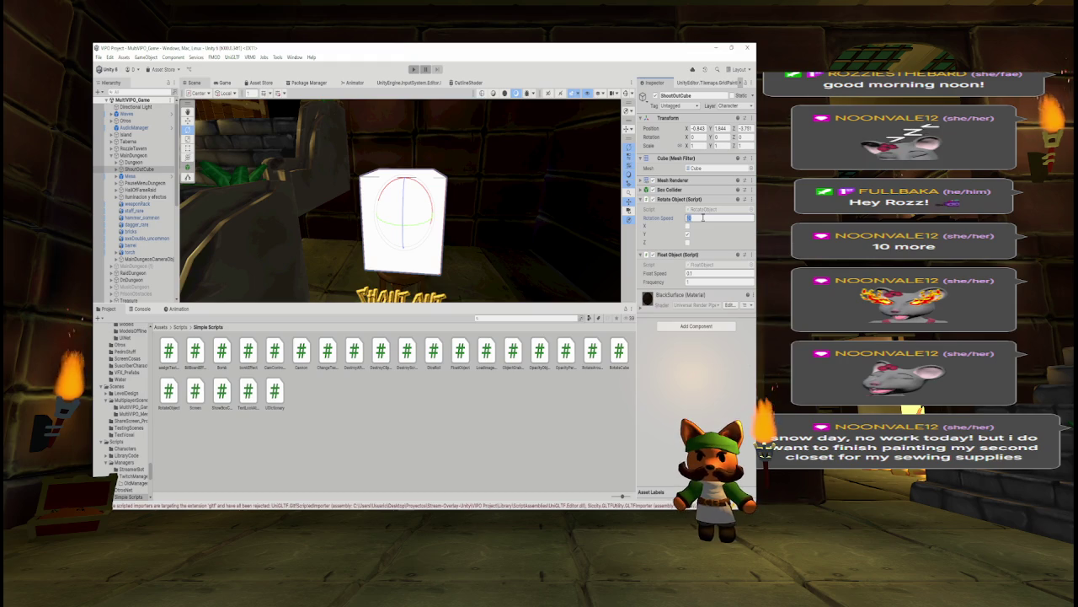
text(15)
click(414, 70)
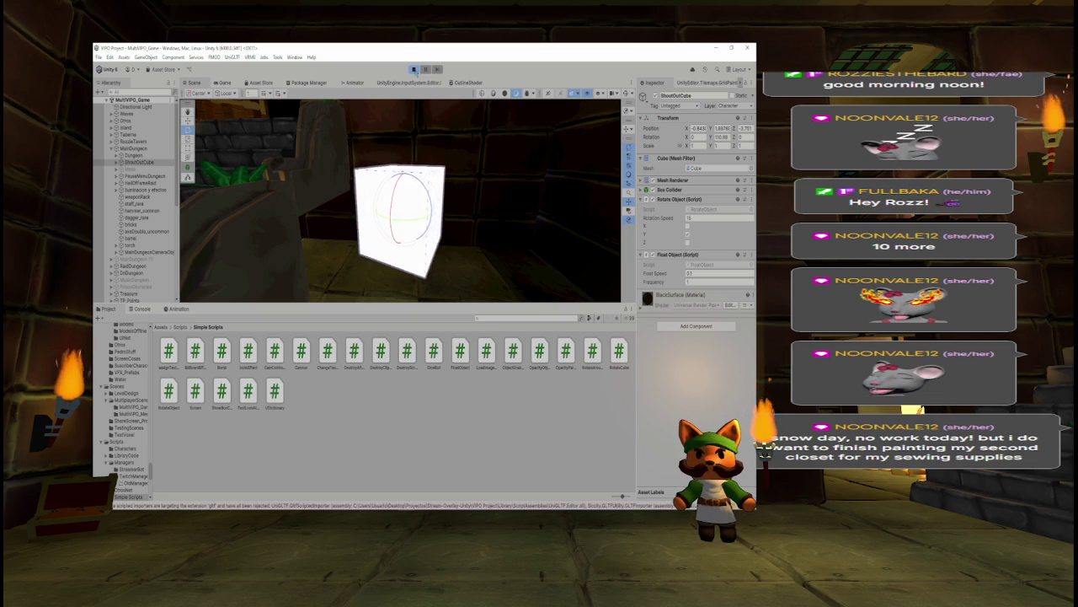
click(413, 70)
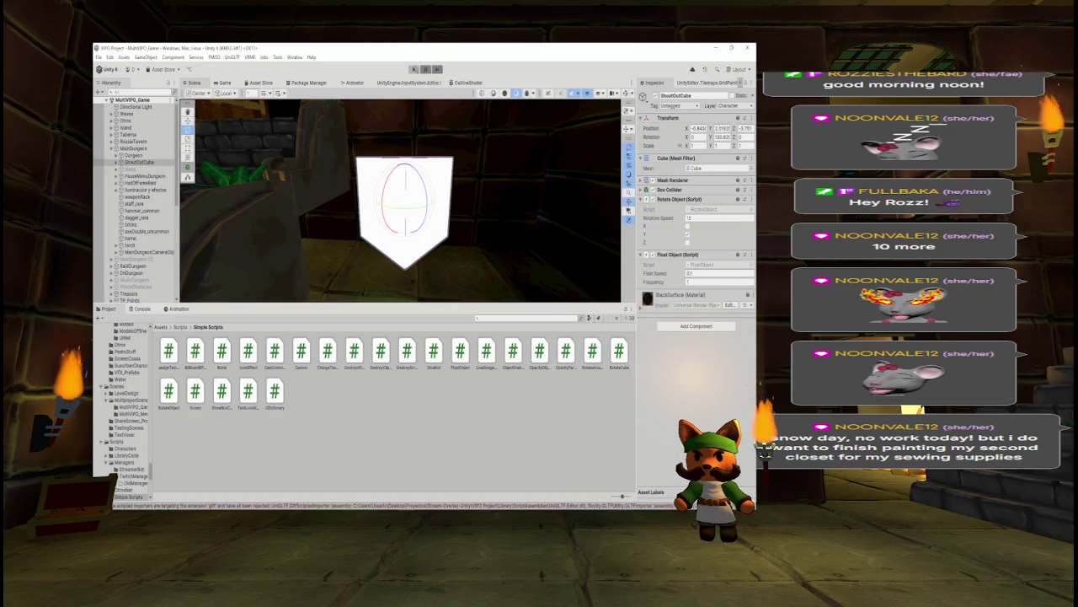
Delete the RotateCube script from Simple Scripts
click(168, 392)
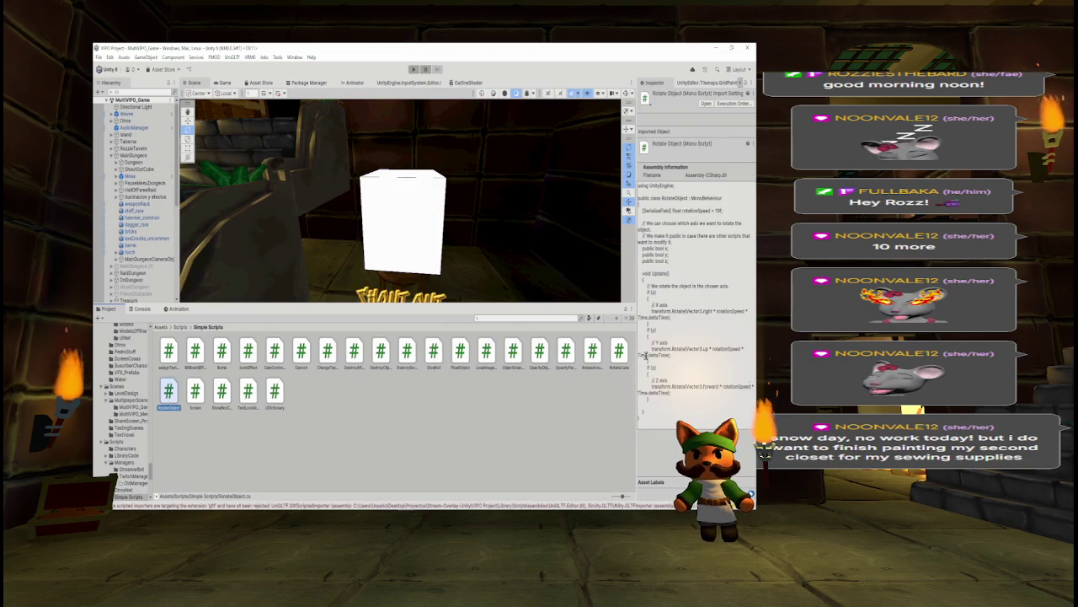
click(620, 352)
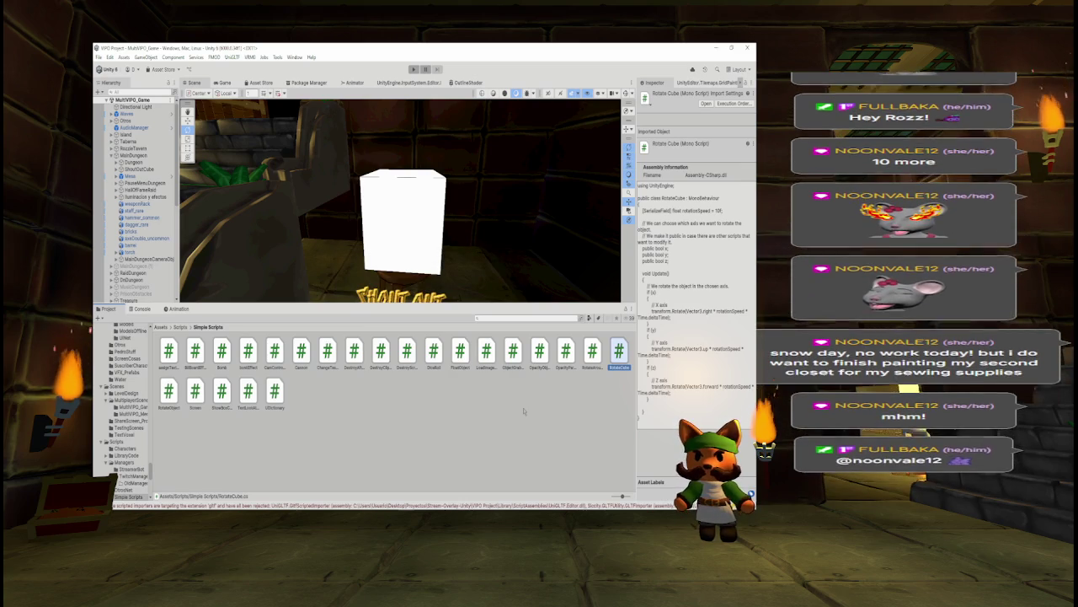
key(Delete)
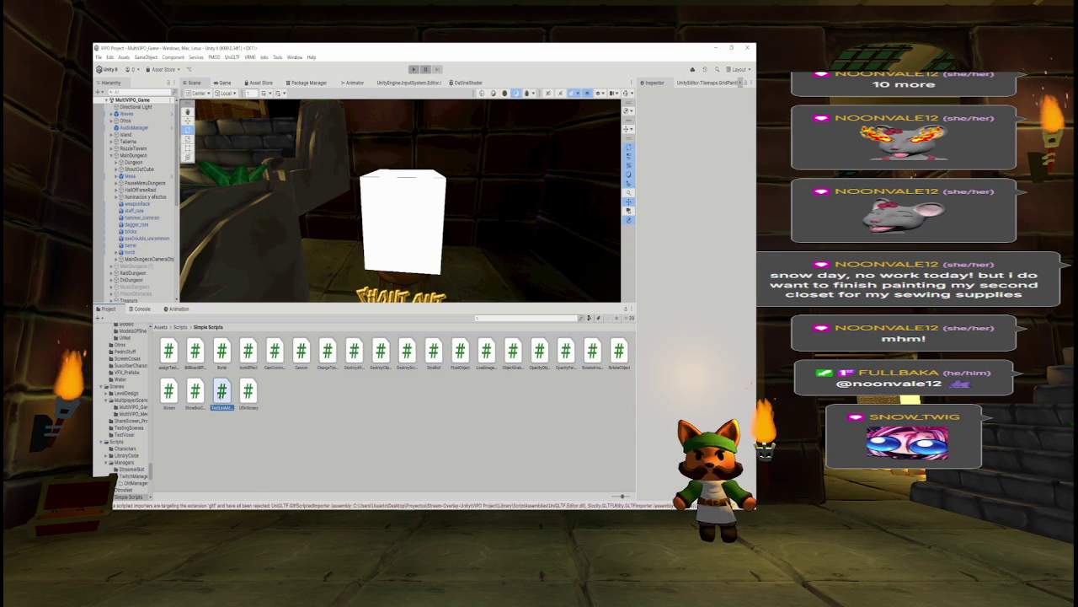
Review TextLookAtCam, ShowBoxContent, Waves and skyTime, then request deleting SaveData
click(211, 394)
click(200, 394)
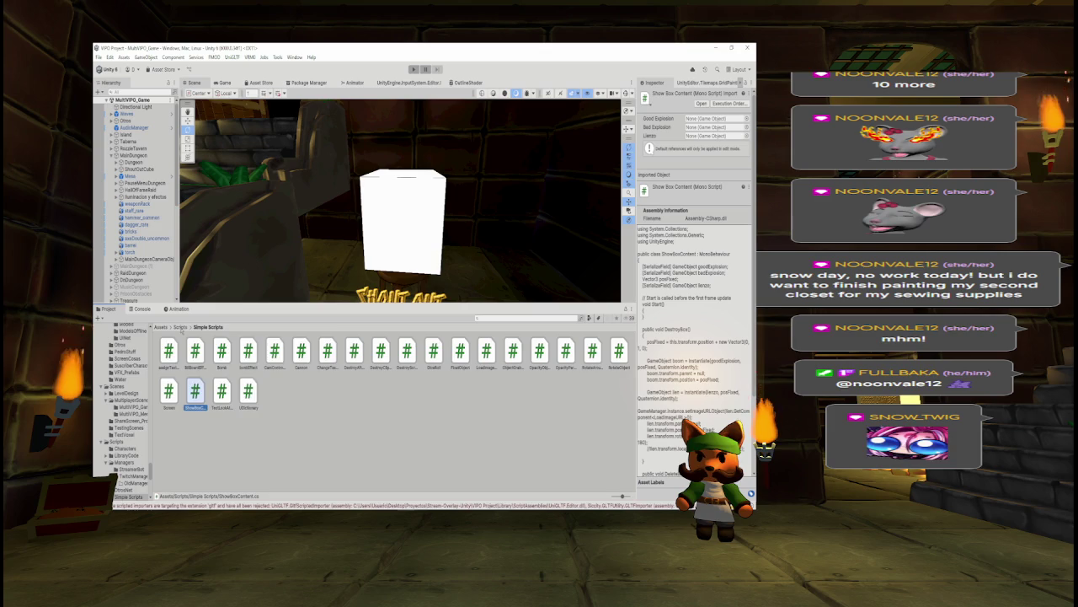
click(180, 327)
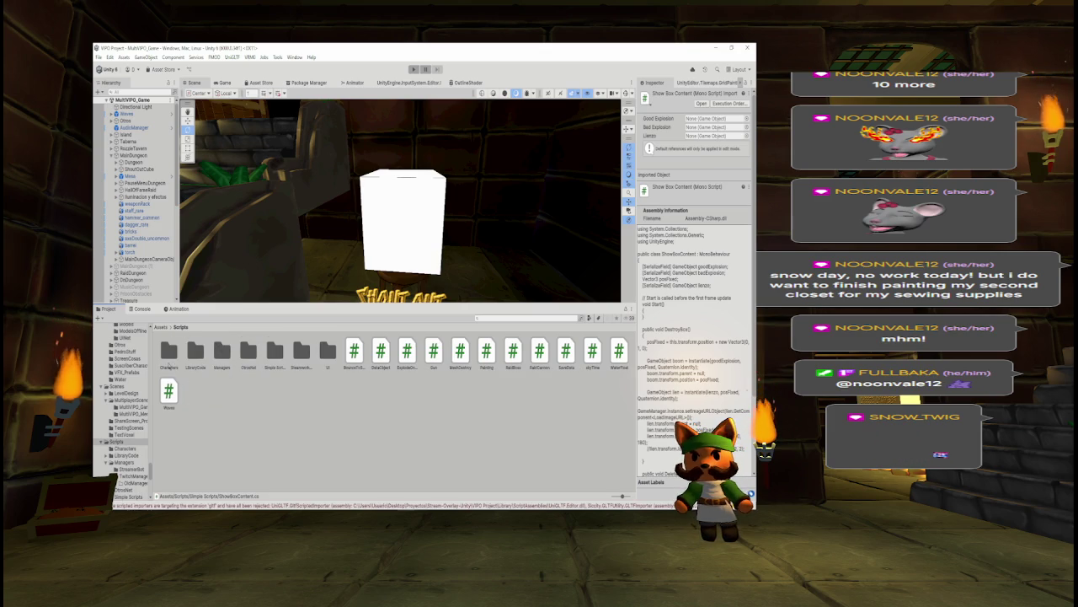
click(170, 391)
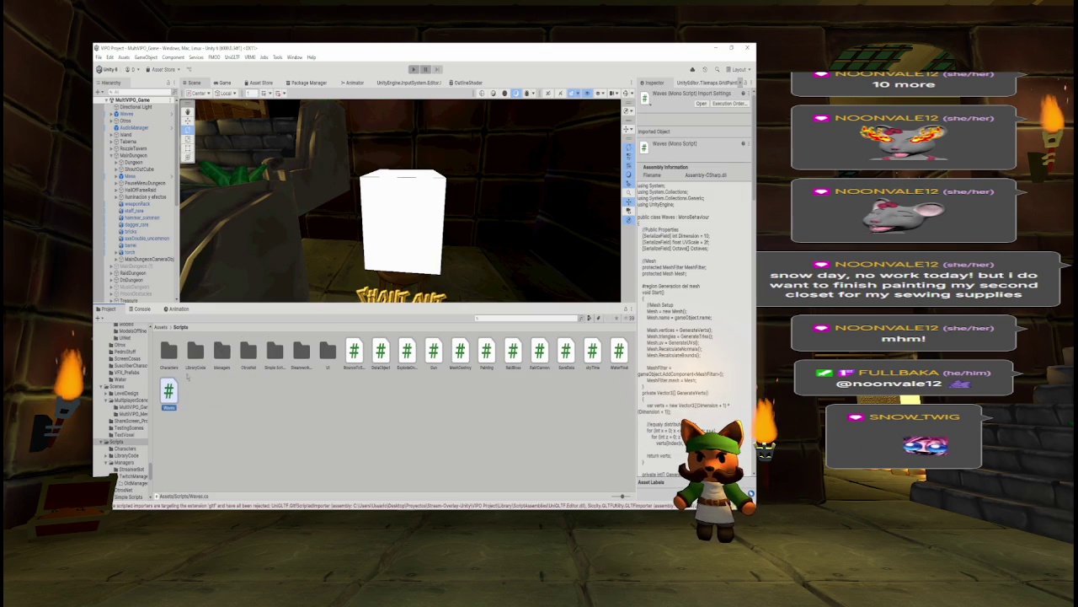
click(592, 351)
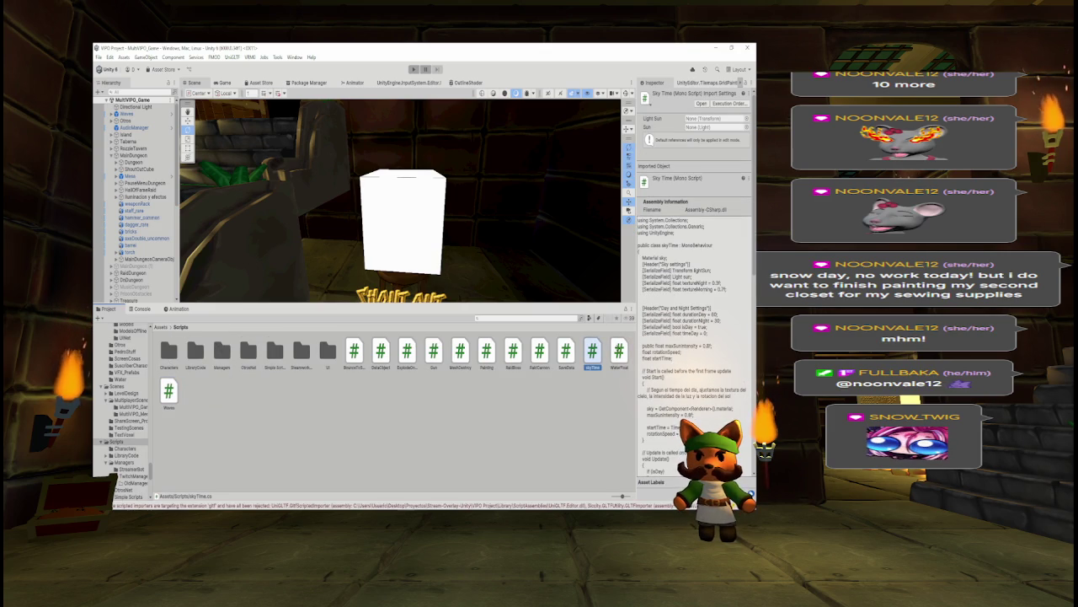
click(566, 351)
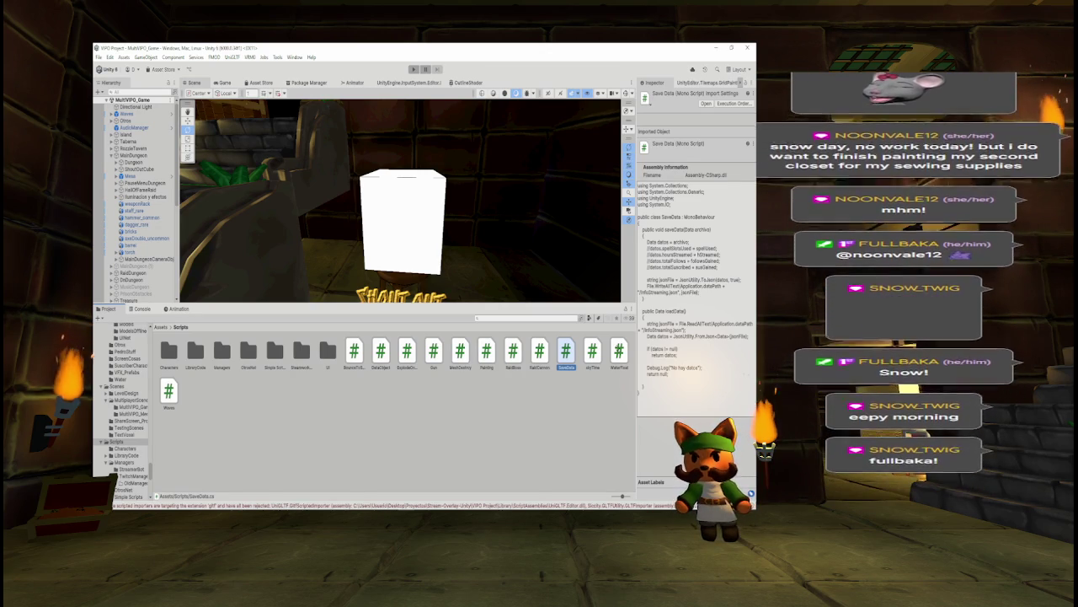
key(Delete)
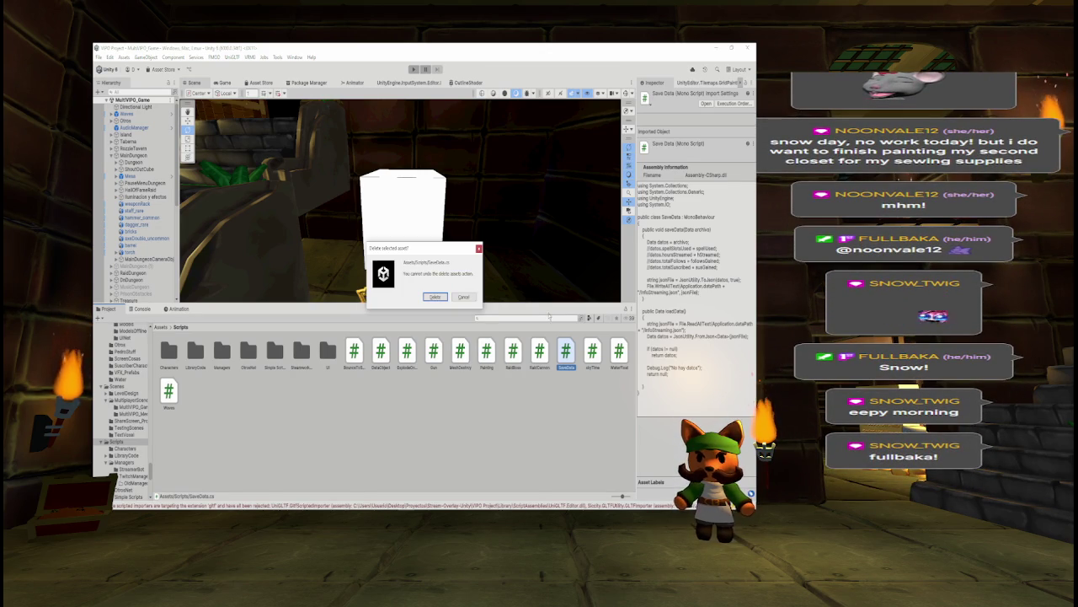
Confirm deleting SaveData.cs, then clear the Console's error messages and return to the Project view
click(435, 297)
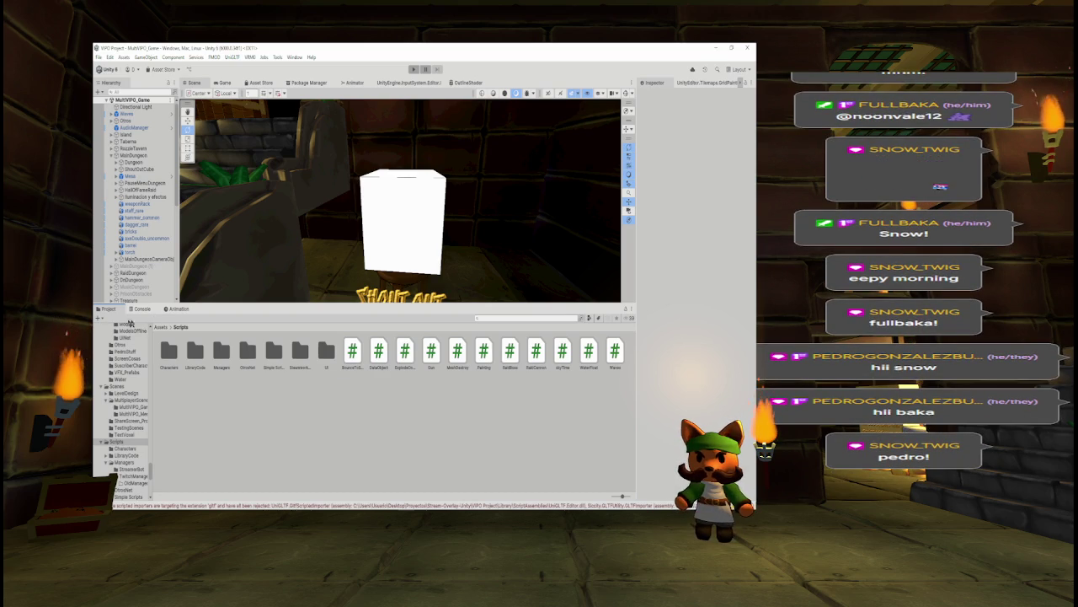
click(140, 308)
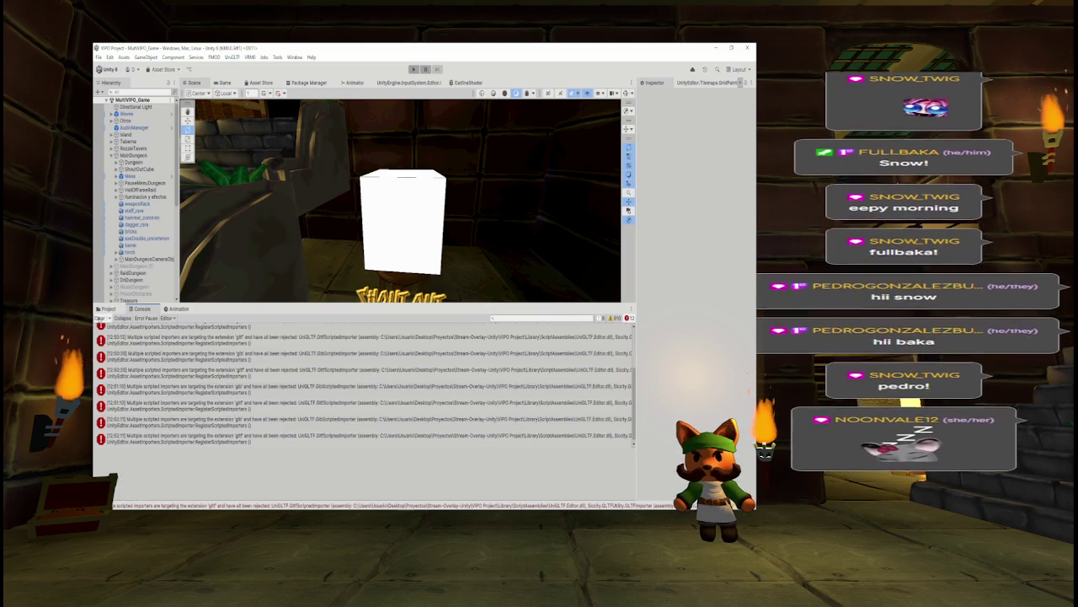
click(101, 318)
click(108, 309)
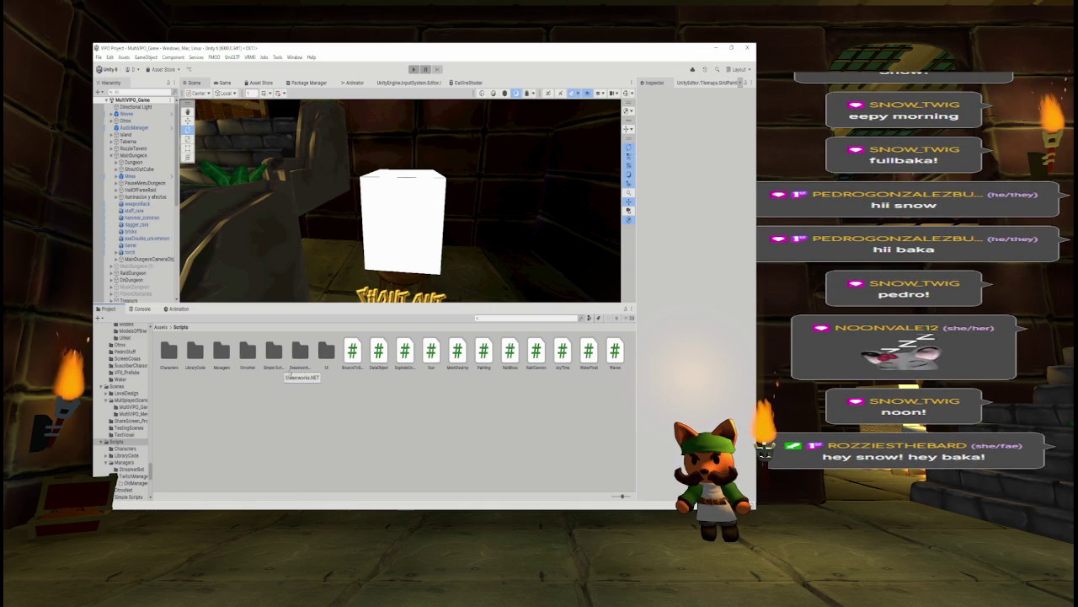
Browse Simple Scripts, Steamworks.NET and OtrosNet (checking DataCharacter), then open the Managers folder
double_click(271, 349)
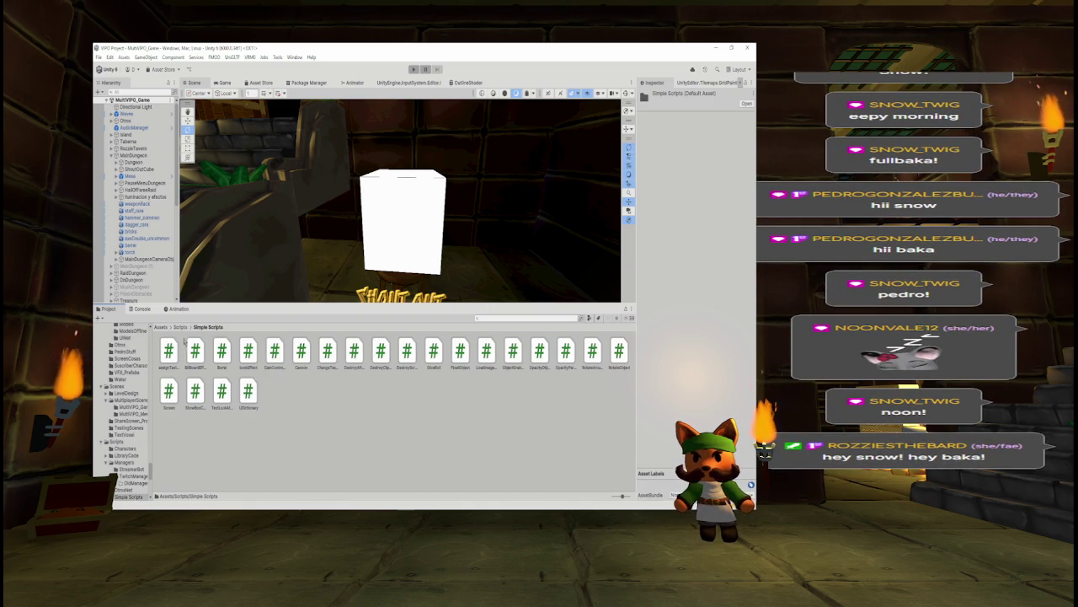
click(180, 327)
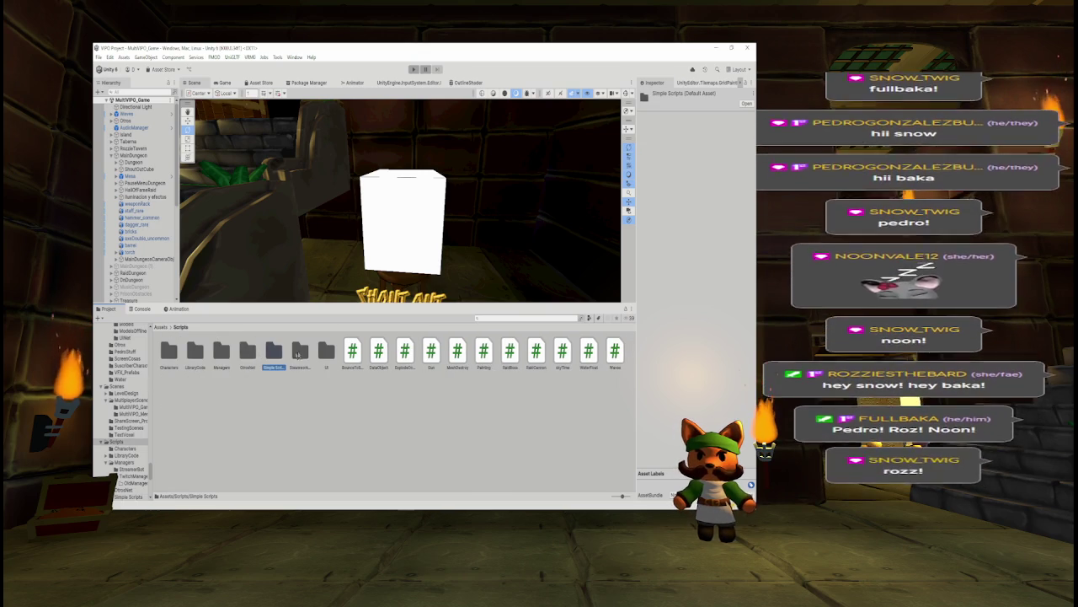
double_click(298, 351)
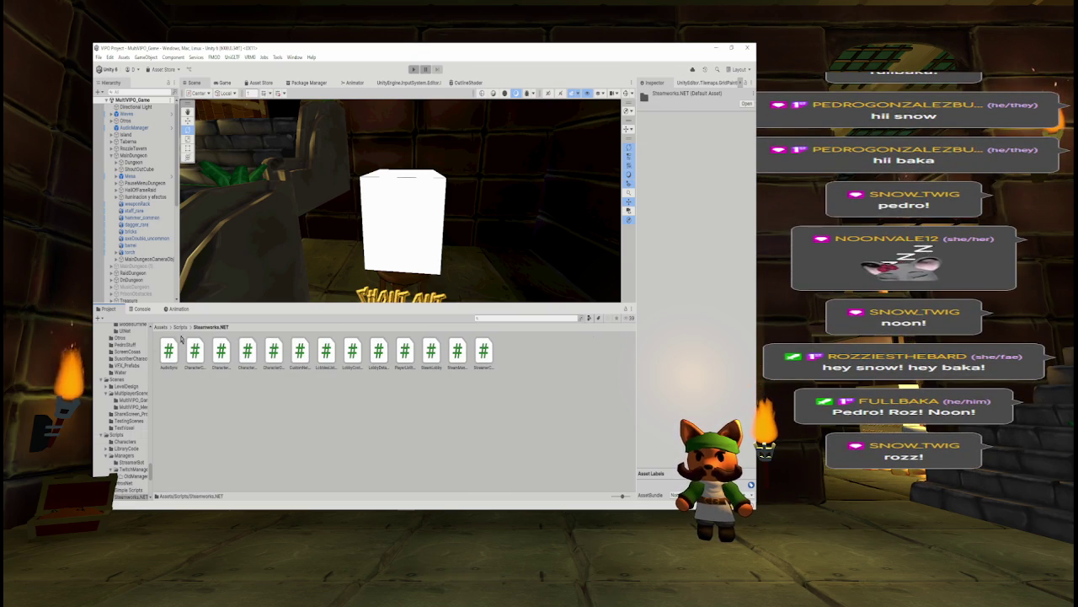
click(180, 327)
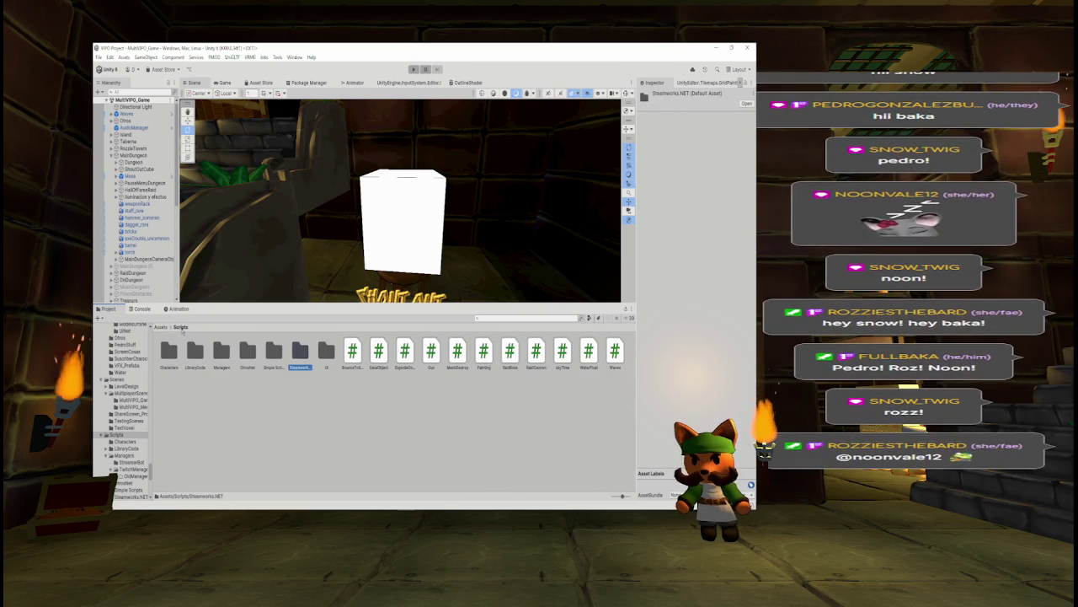
double_click(245, 352)
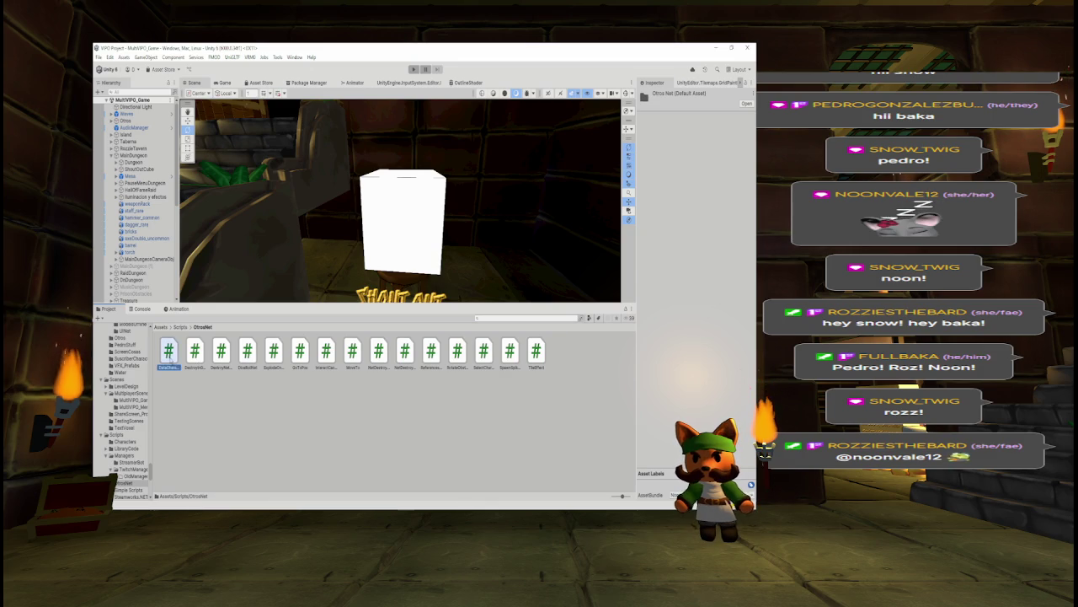
click(169, 353)
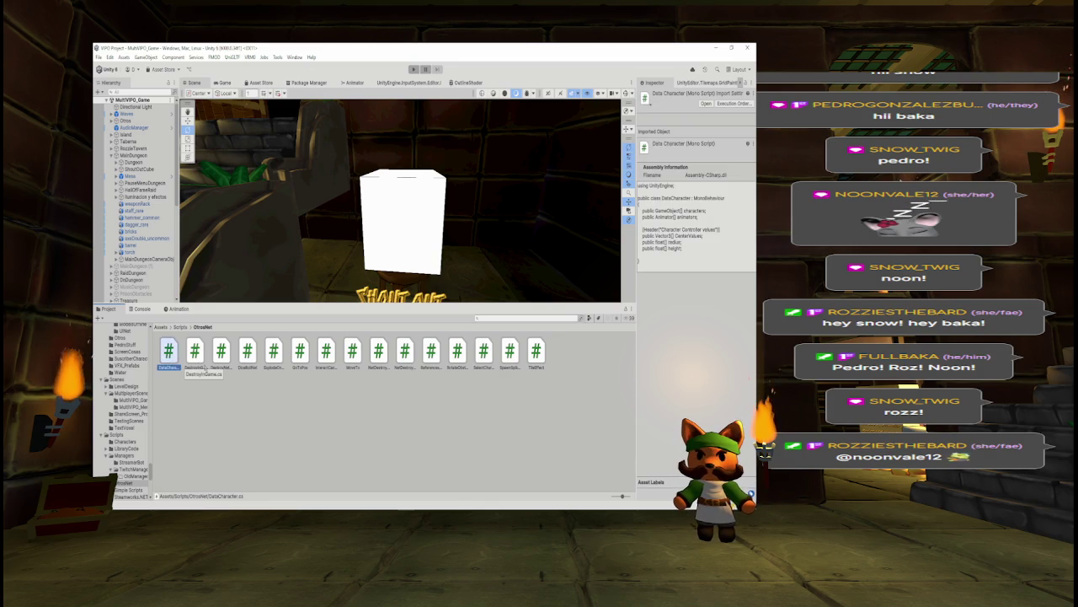
click(181, 327)
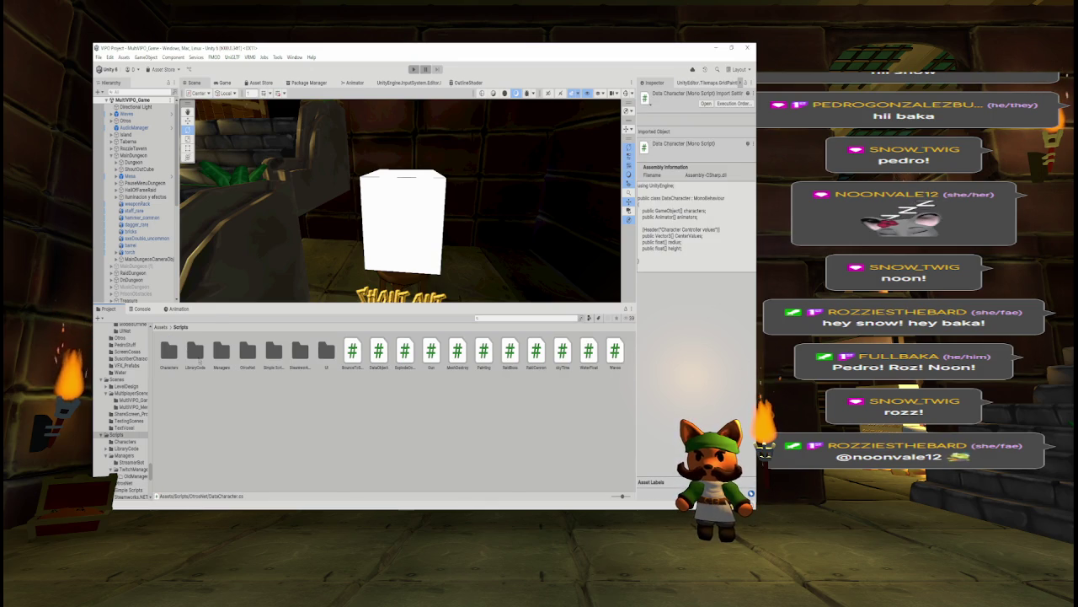
double_click(220, 353)
Preview AudioManager, HalloweenManager, MultiVIPO_Manager, SettingsEditor and UIManager script code in the Inspector
click(221, 352)
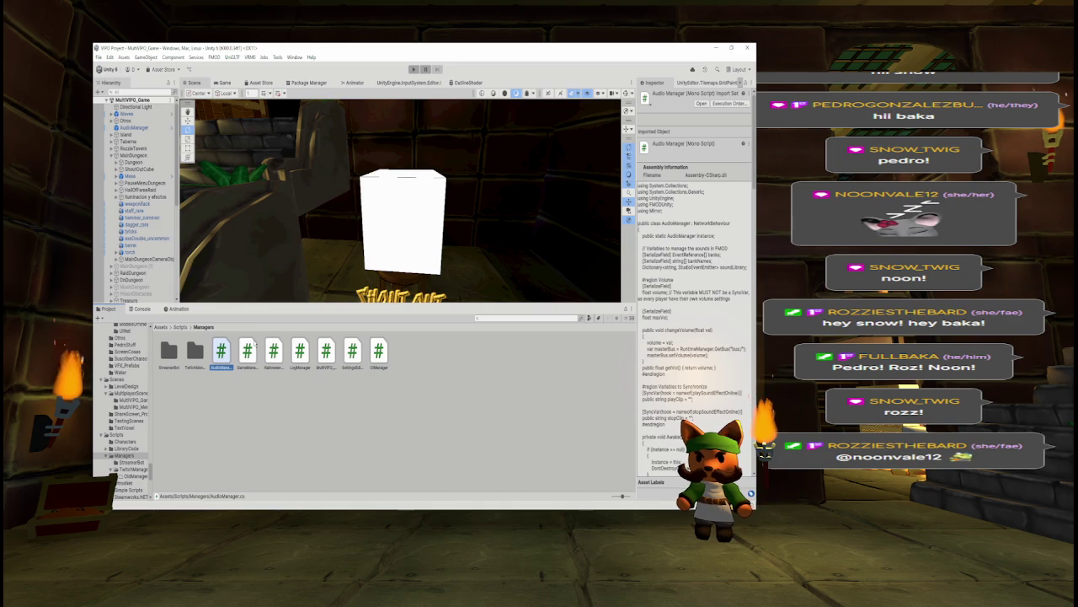
click(273, 352)
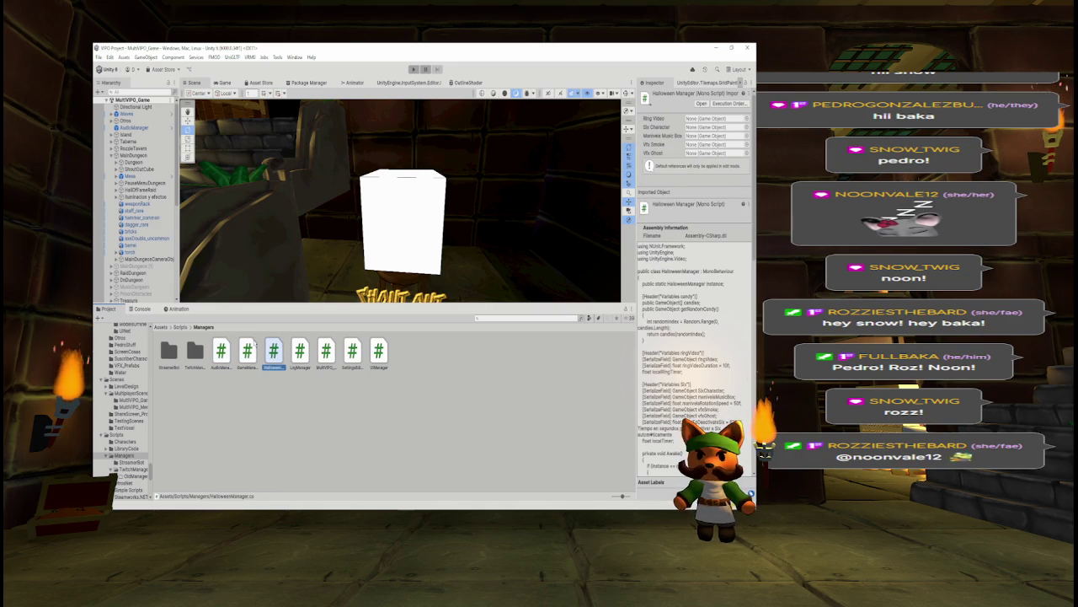
key(Right)
key(Right)
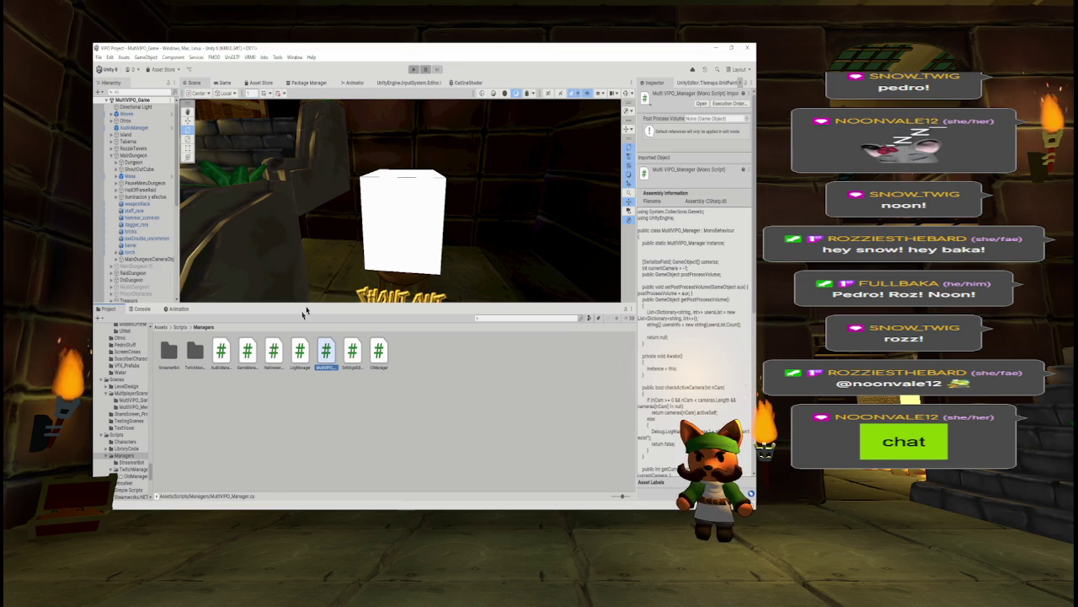
scroll(672, 310, down, 1)
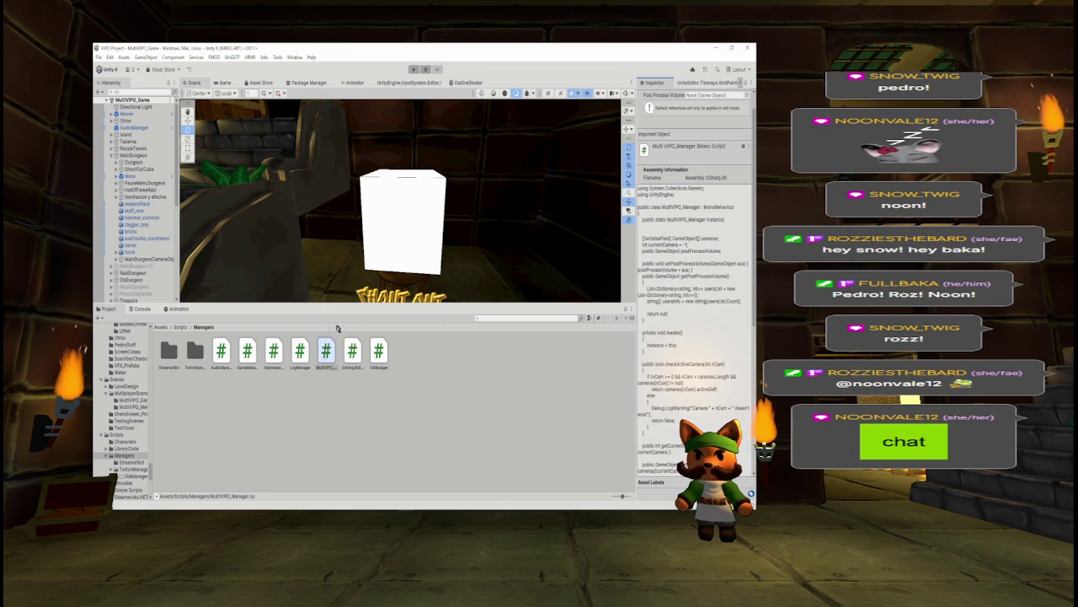
click(352, 352)
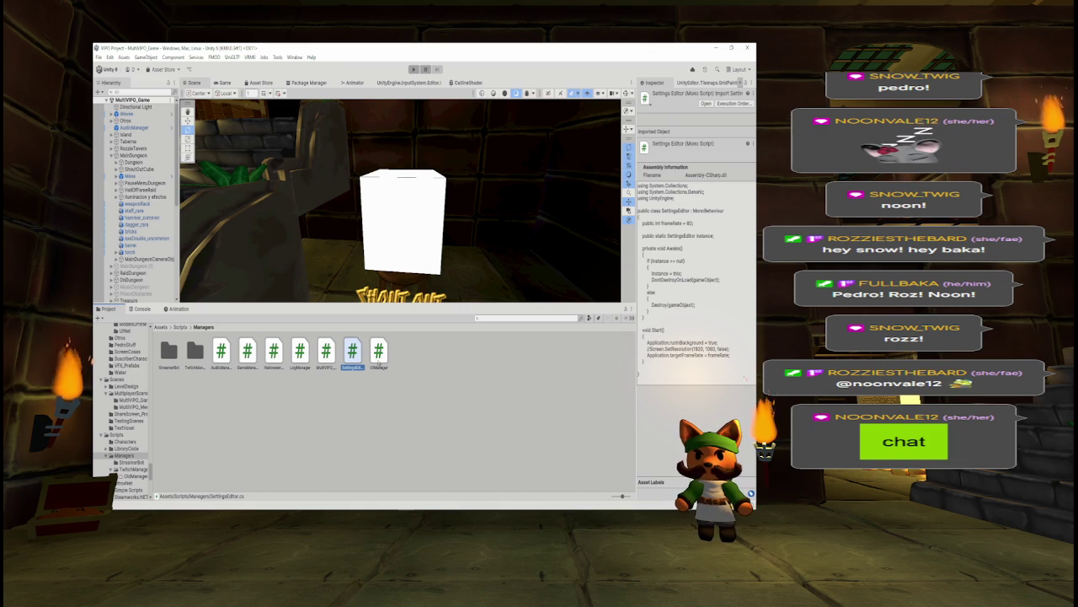
click(378, 353)
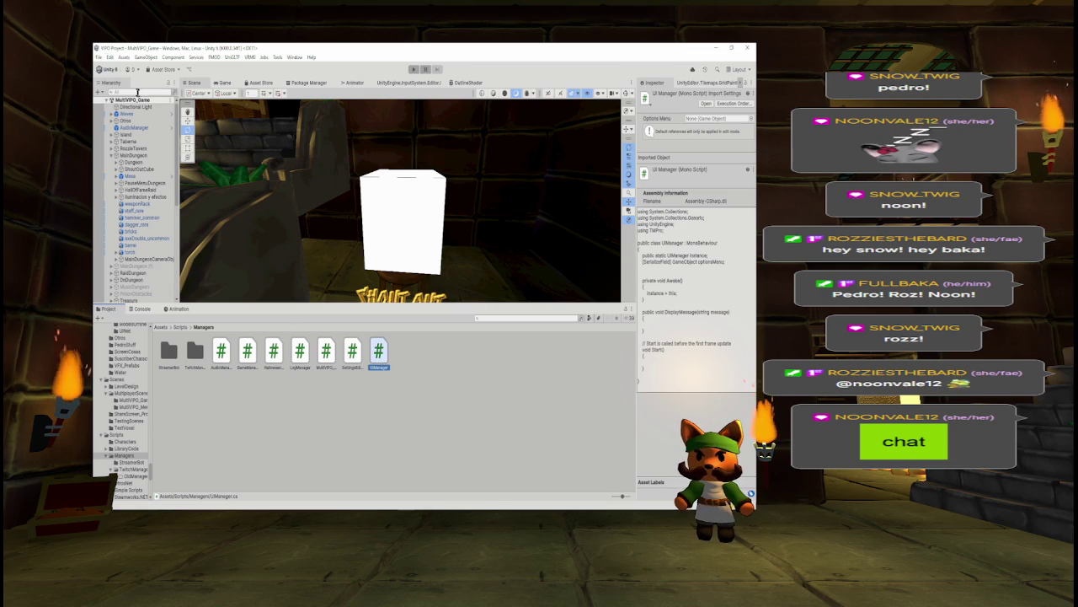
click(138, 91)
Search the Hierarchy for UIManager, select the object, and open UIManager.cs in Visual Studio
text(UIManager)
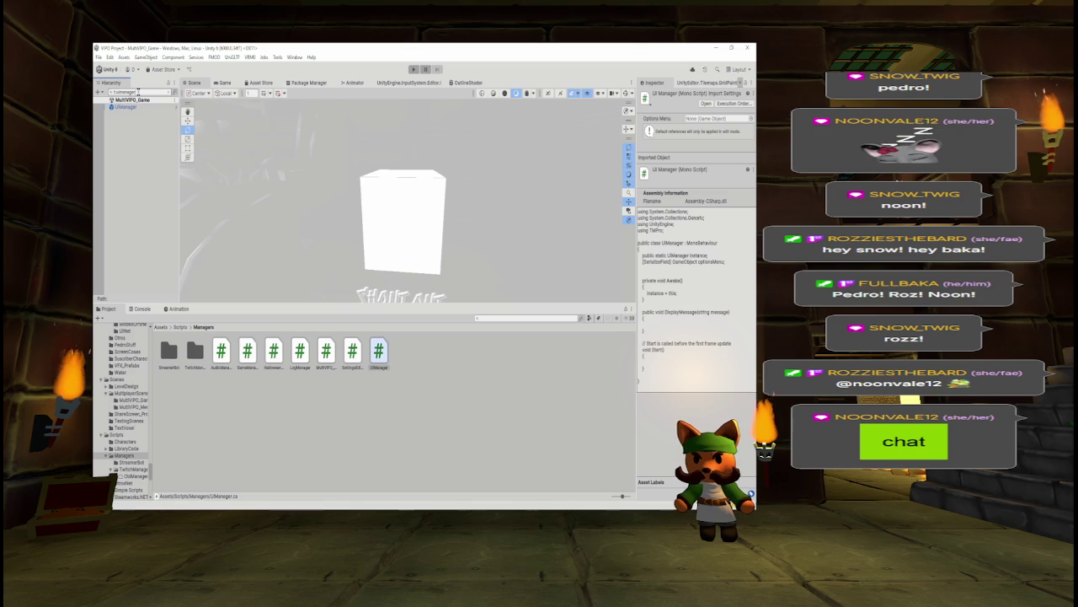
click(126, 106)
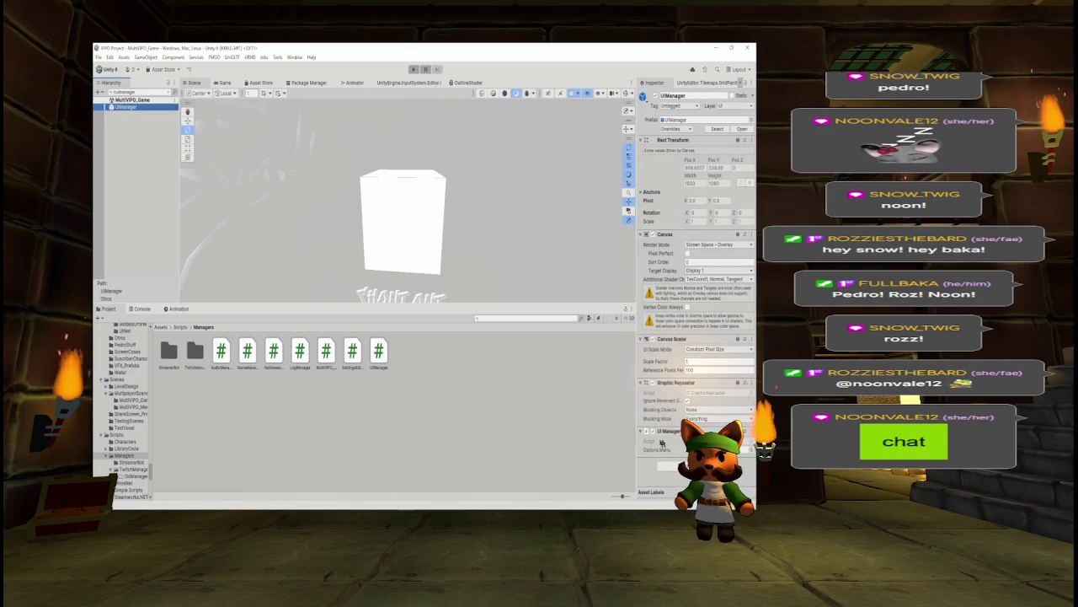
click(377, 354)
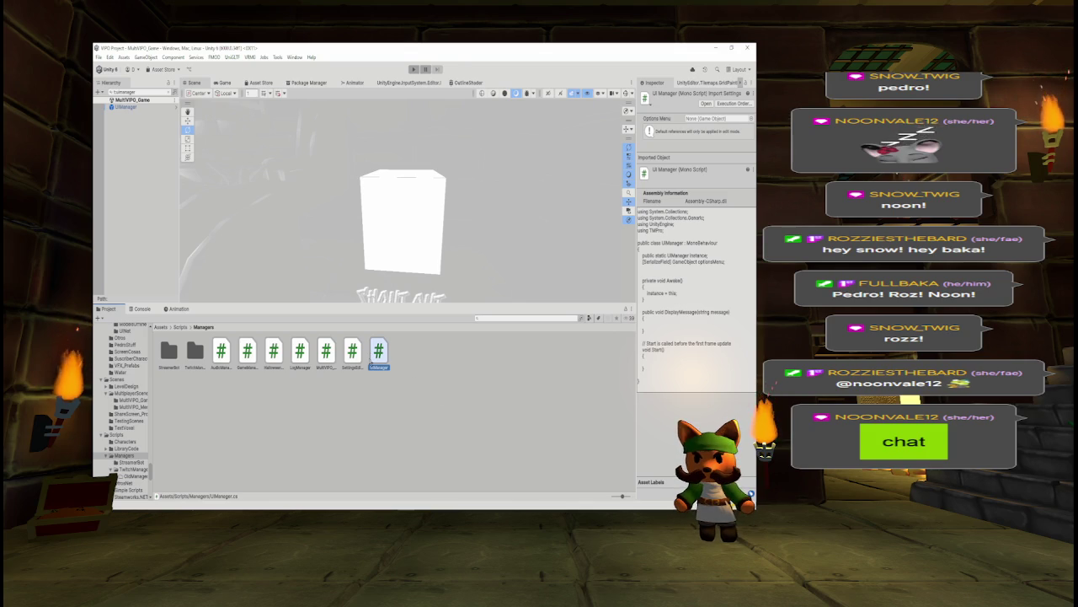
click(375, 361)
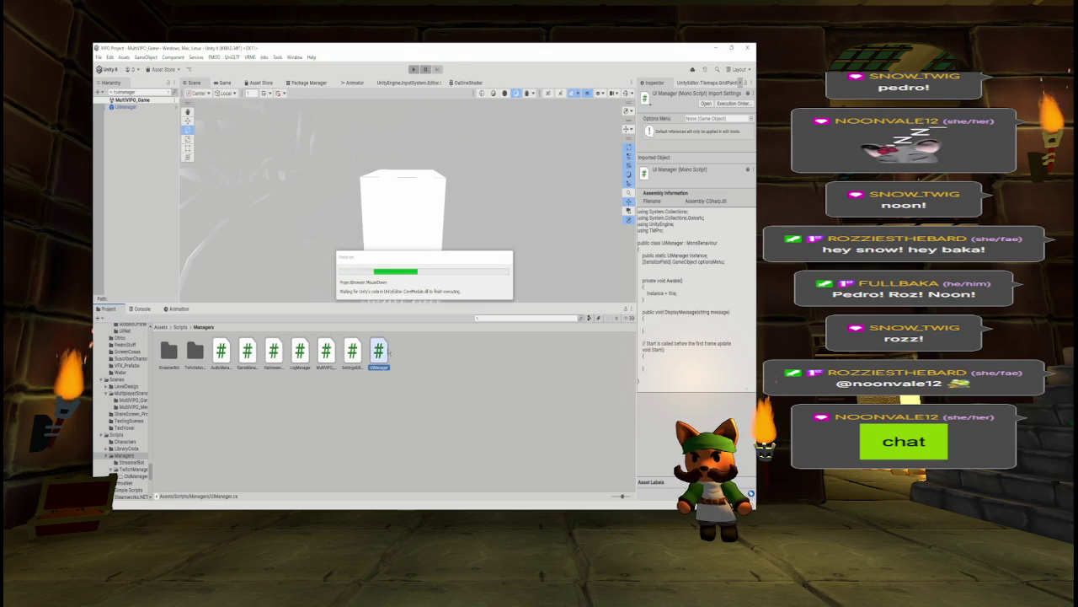
mouse_move(594, 507)
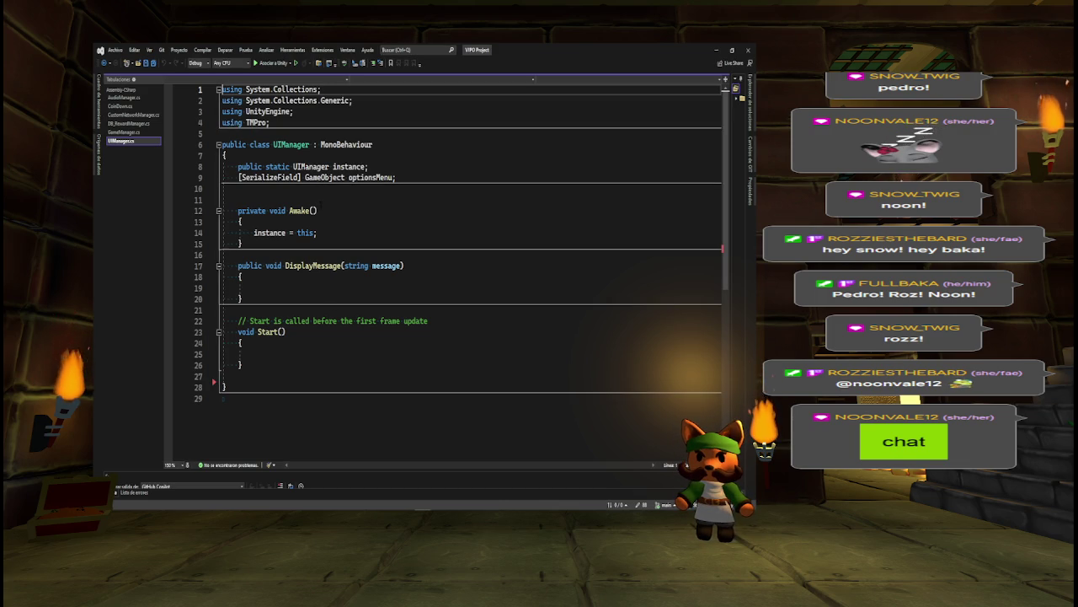
Select UIManager.cs from line 8 through Start() on line 26, then go back to Unity
mouse_move(222, 177)
mouse_down()
mouse_move(244, 252)
mouse_move(252, 371)
mouse_move(279, 377)
mouse_up()
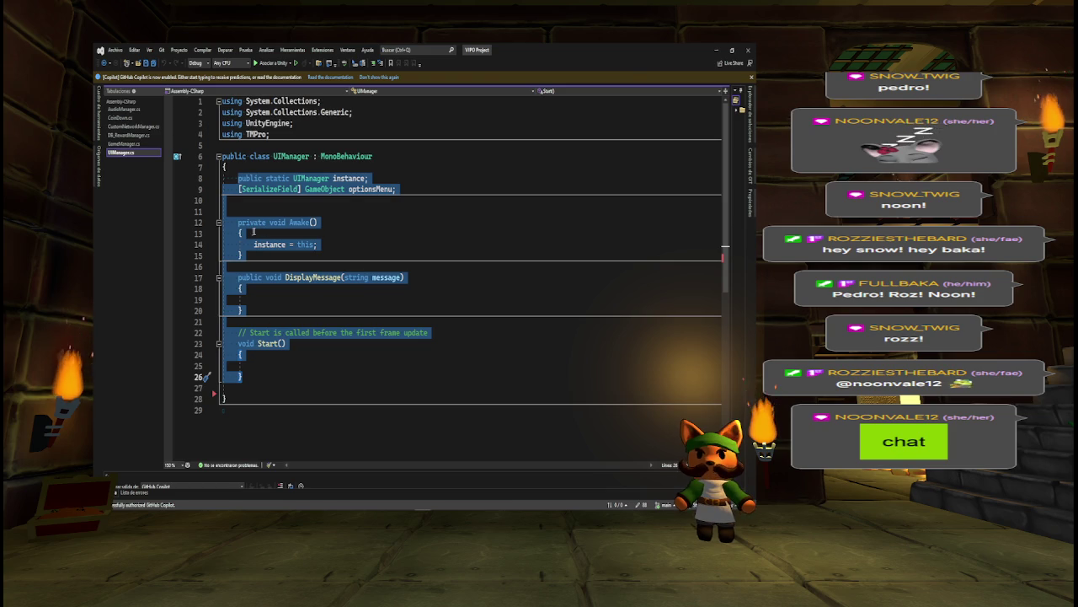
click(715, 49)
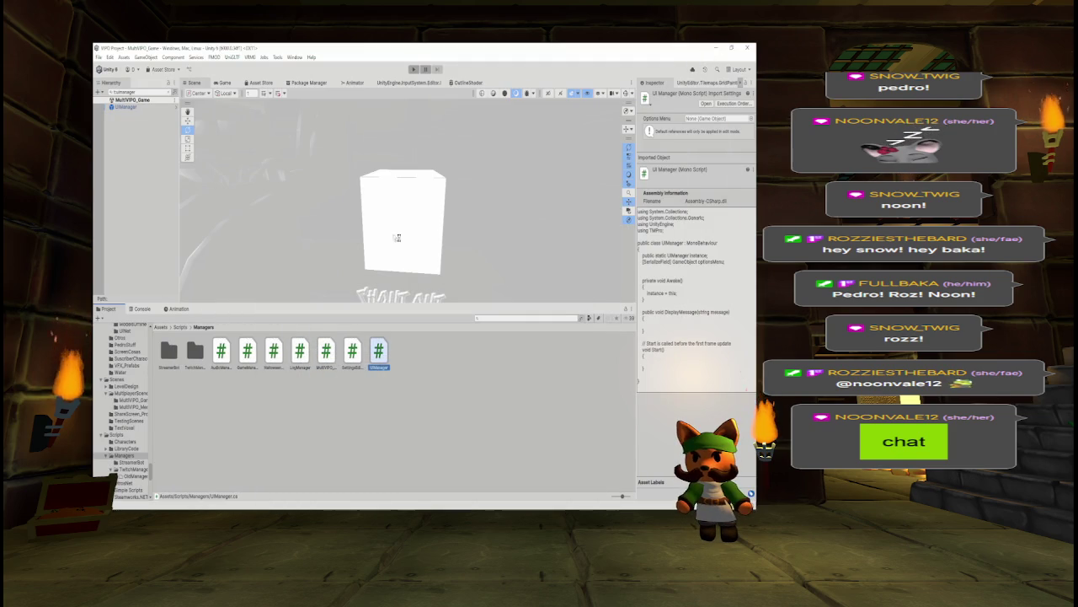
Remove the UI Manager component from UIManager and apply the removal to Prefab 'UIManager'
click(139, 108)
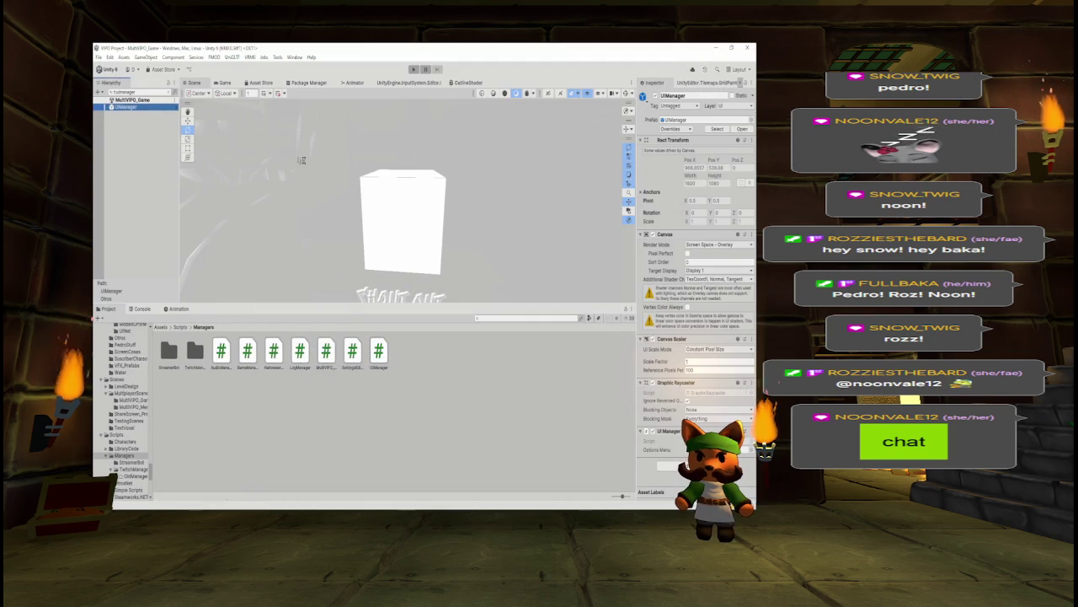
right_click(683, 337)
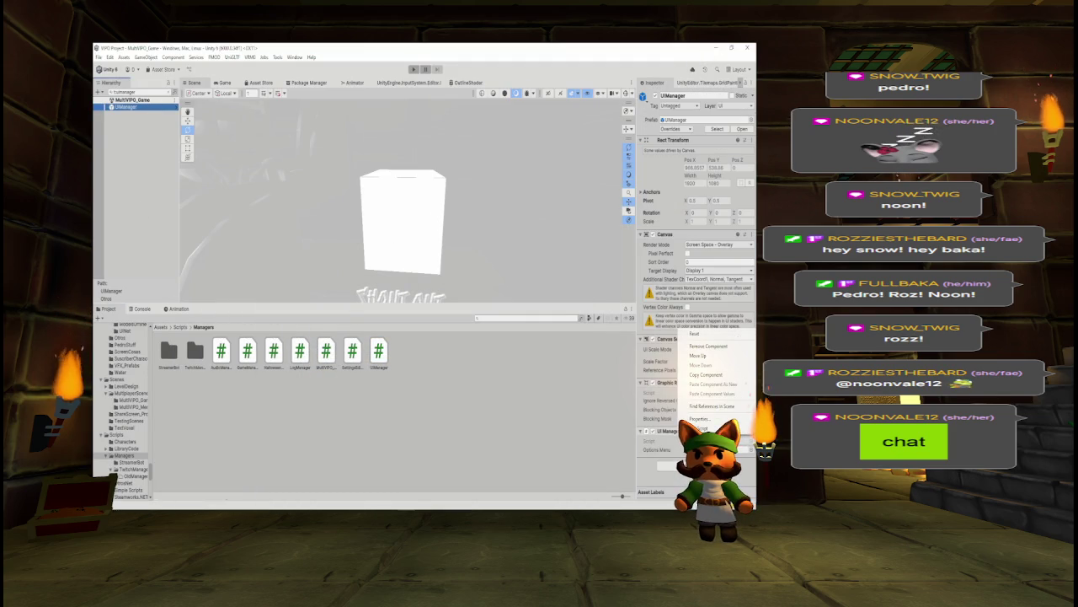
key(Escape)
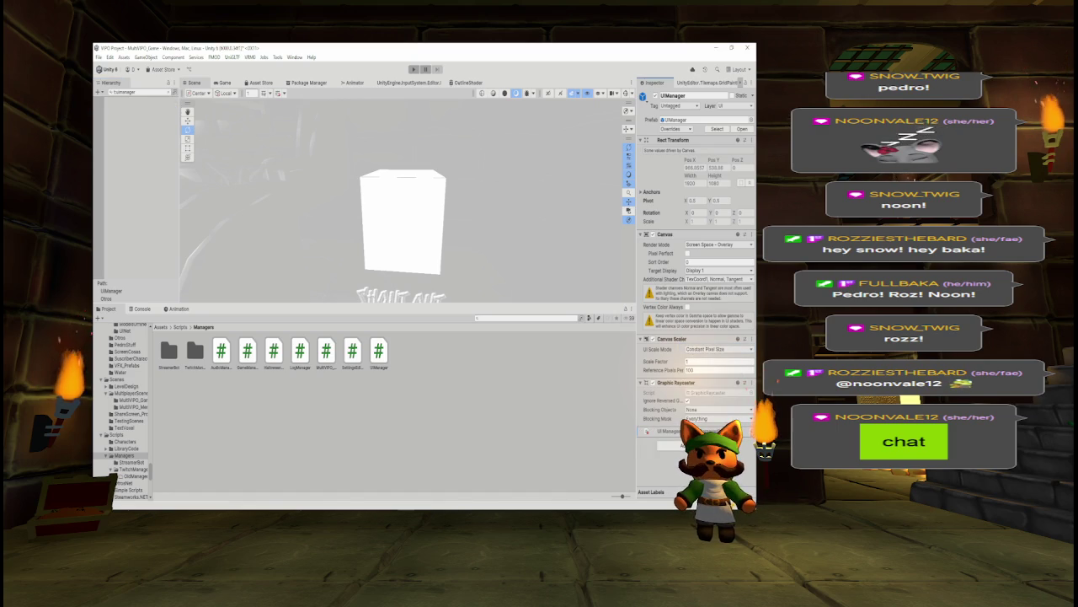
right_click(647, 430)
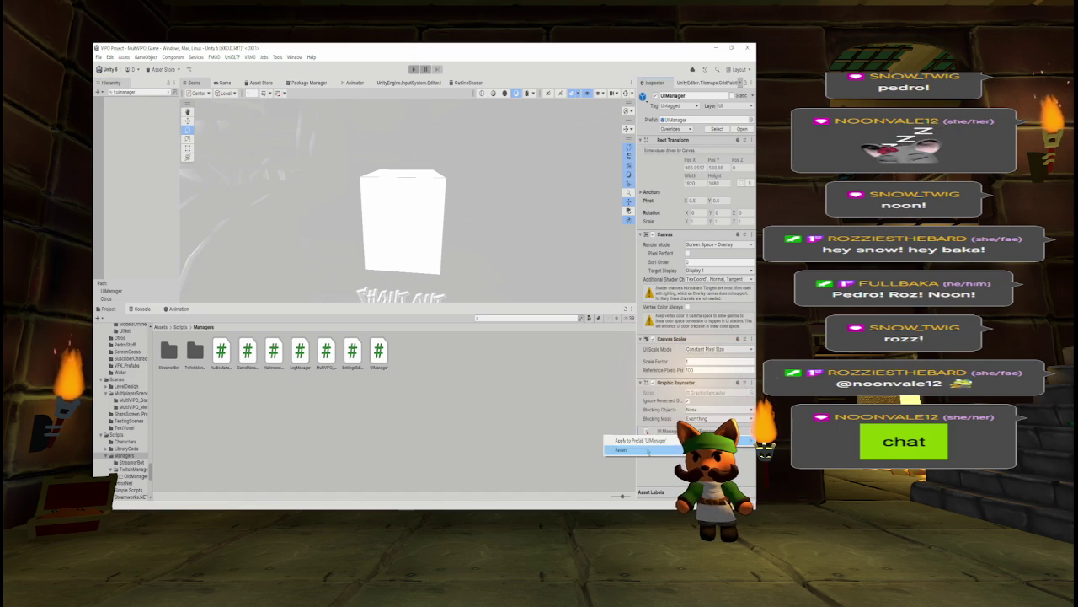
click(631, 440)
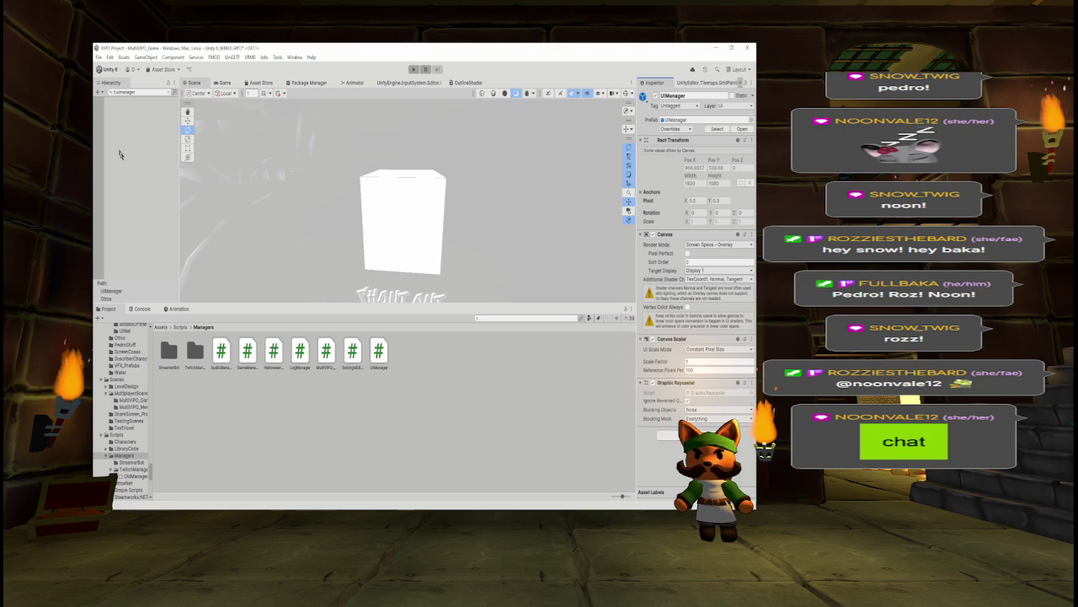
Search the Hierarchy for 'ui', select UIManager, then clear the search
key(BackSpace)
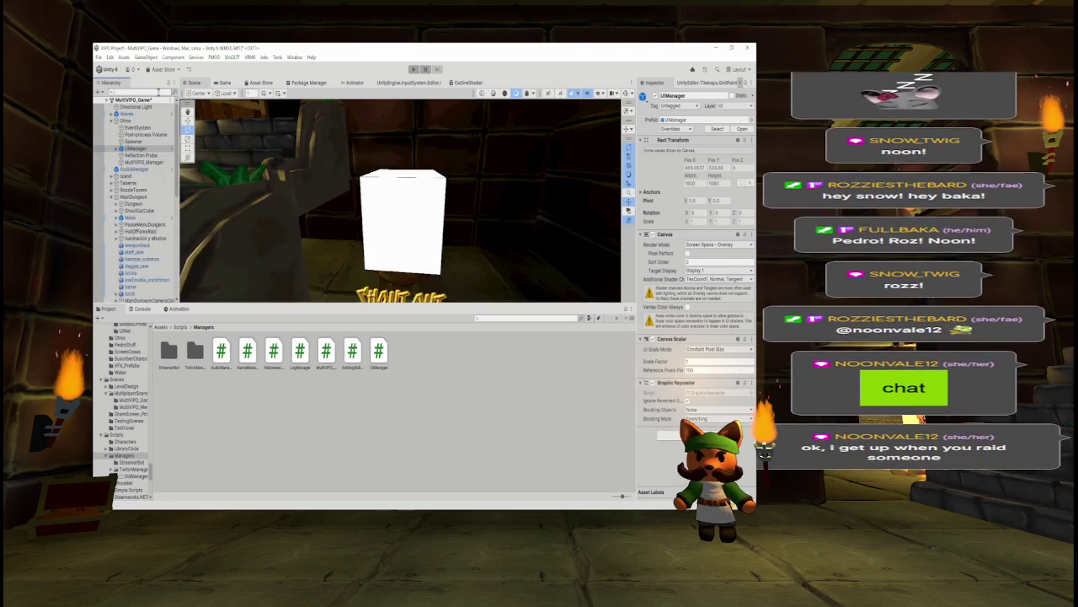
text(ui)
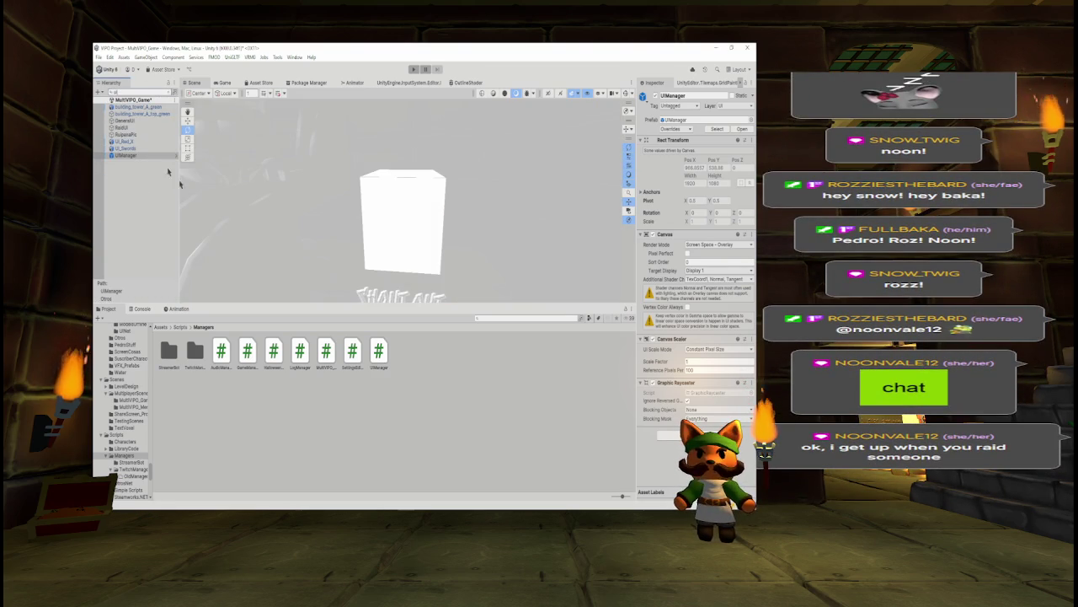
click(162, 156)
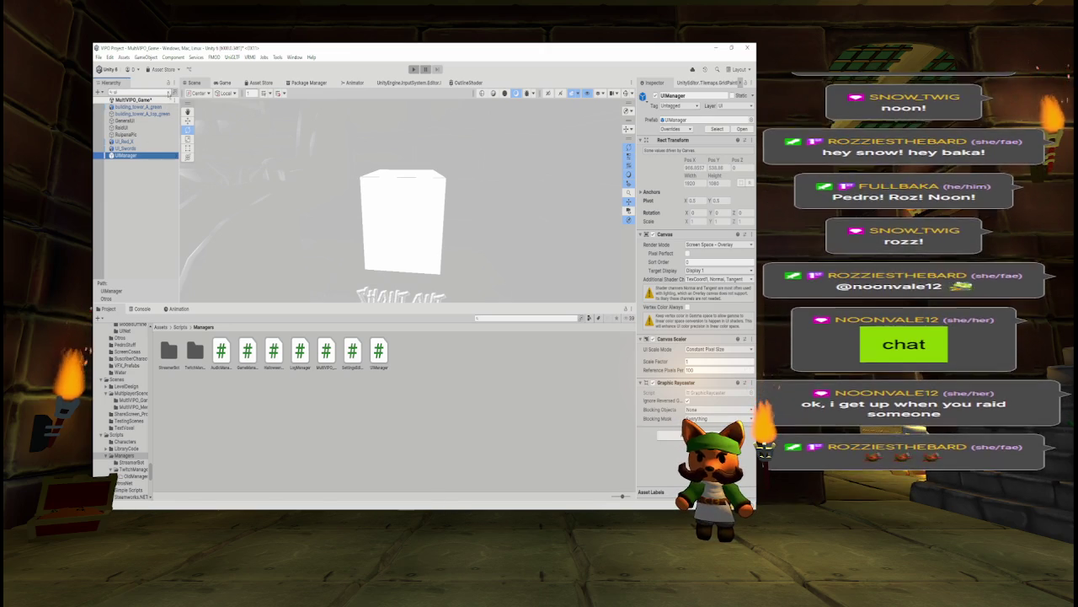
click(171, 92)
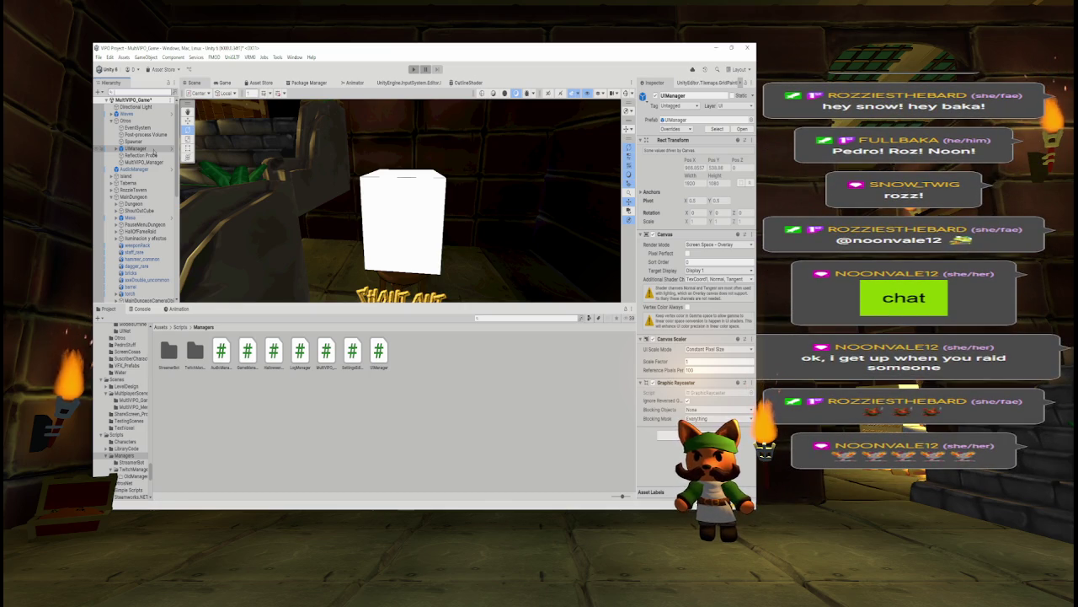
Delete the UIManager scene object, save the scene, and delete the UIManager prefab and script assets
key(Delete)
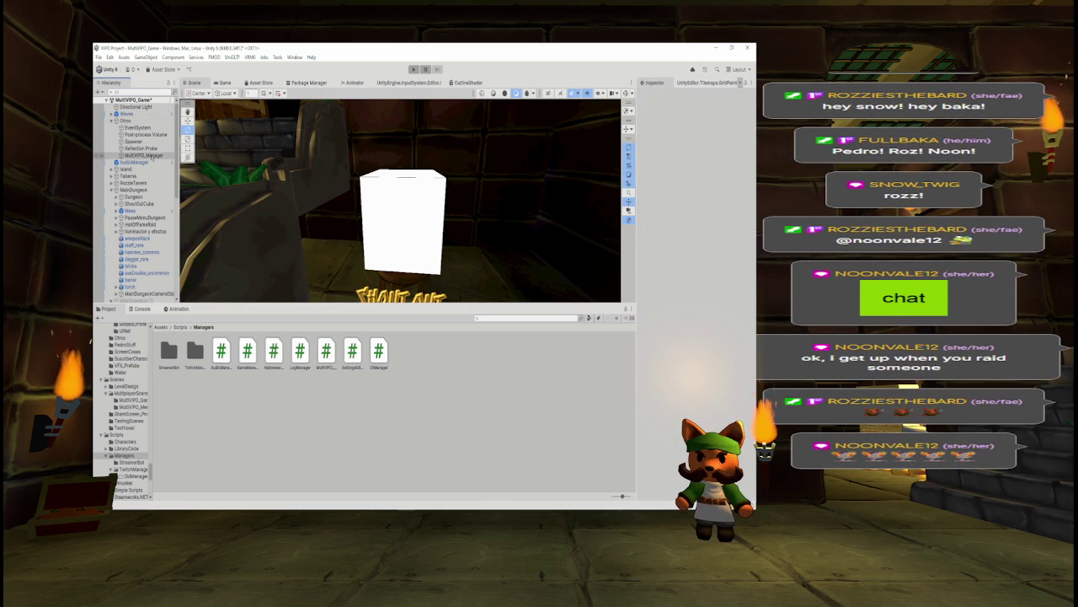
key(ctrl+s)
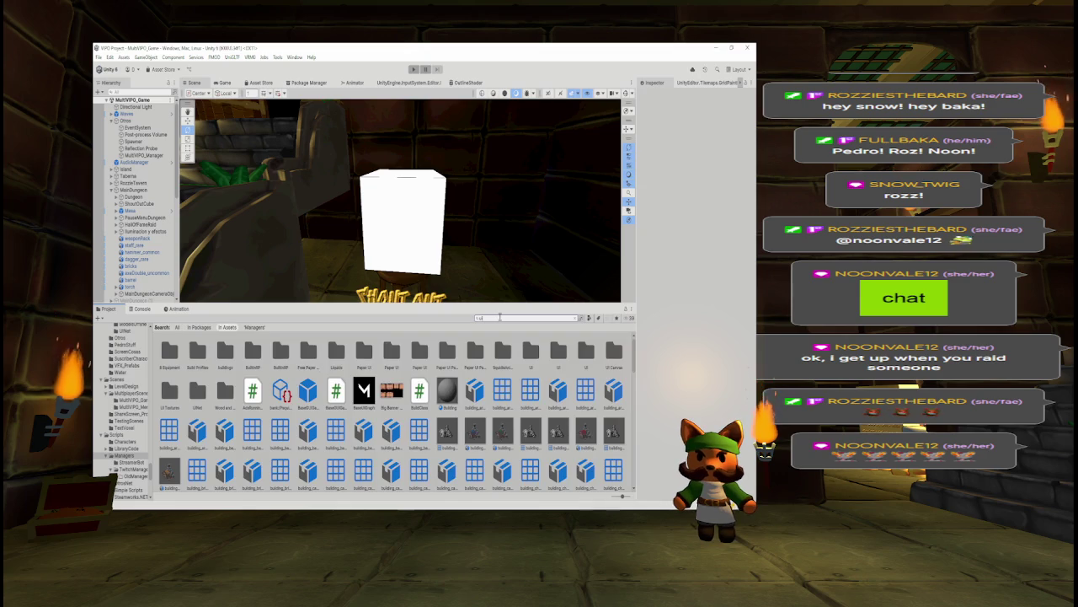
text(m)
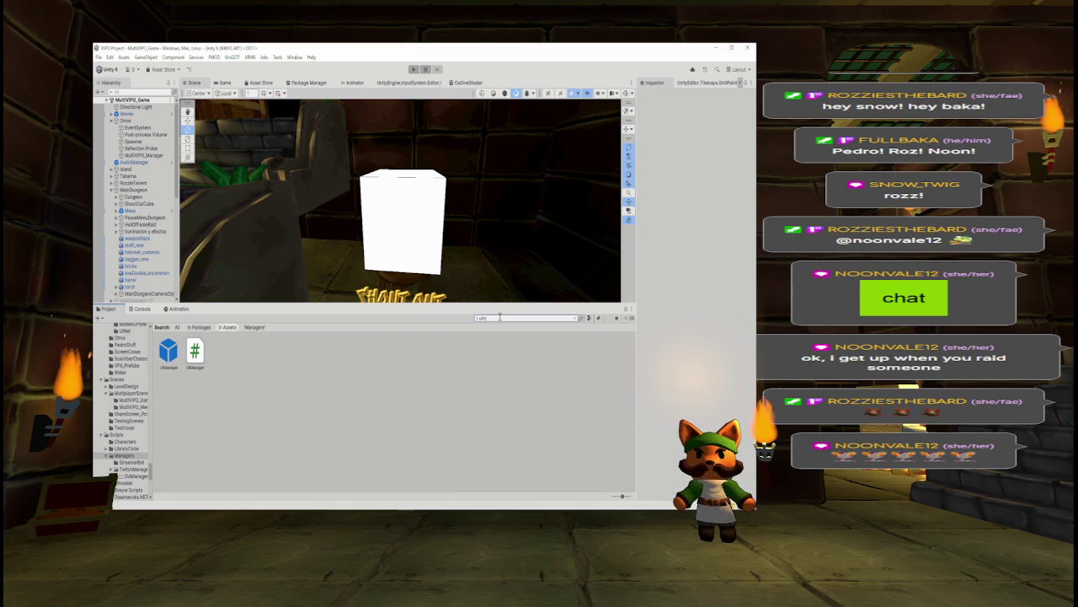
click(171, 354)
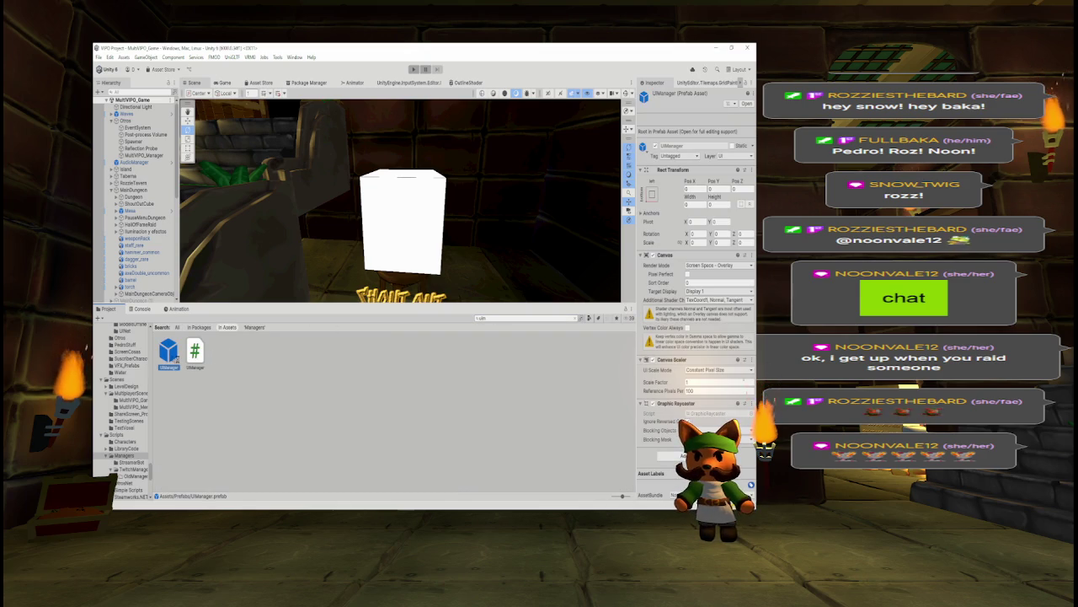
click(195, 353)
click(173, 354)
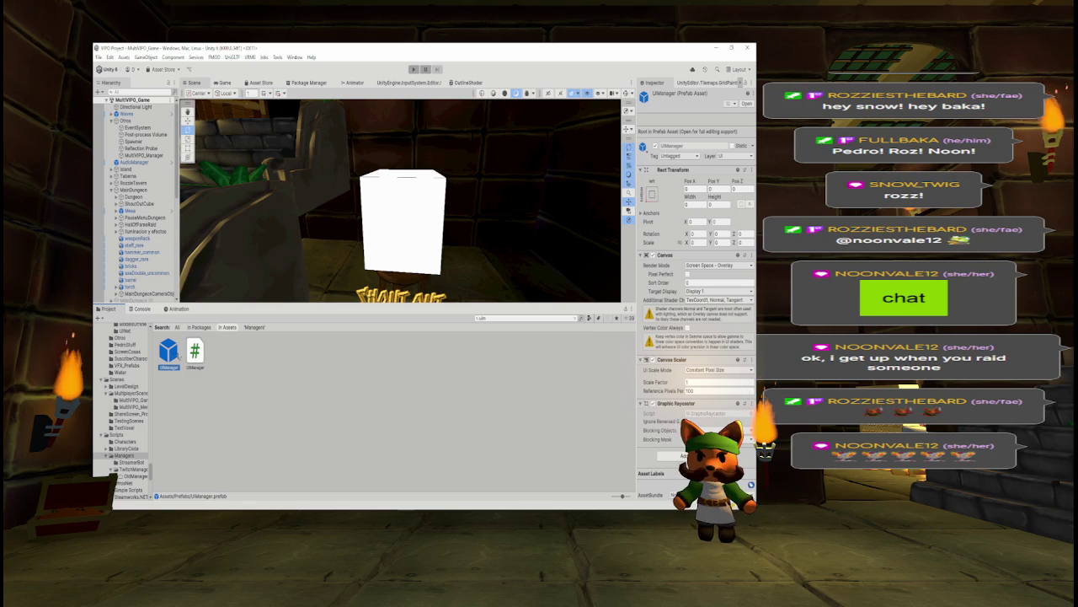
ctrl+click(195, 353)
key(Delete)
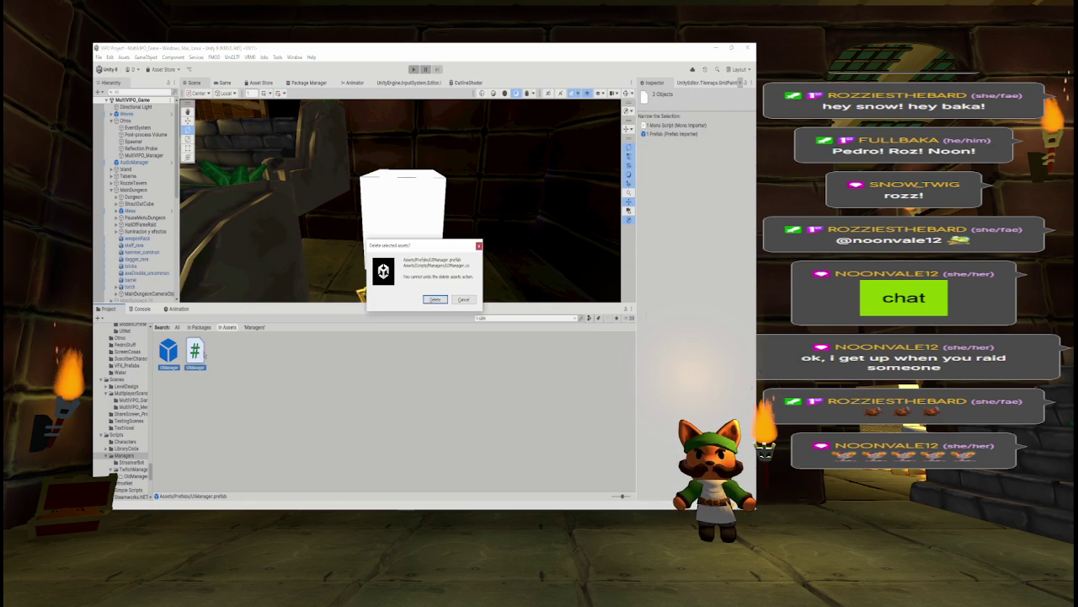
click(434, 299)
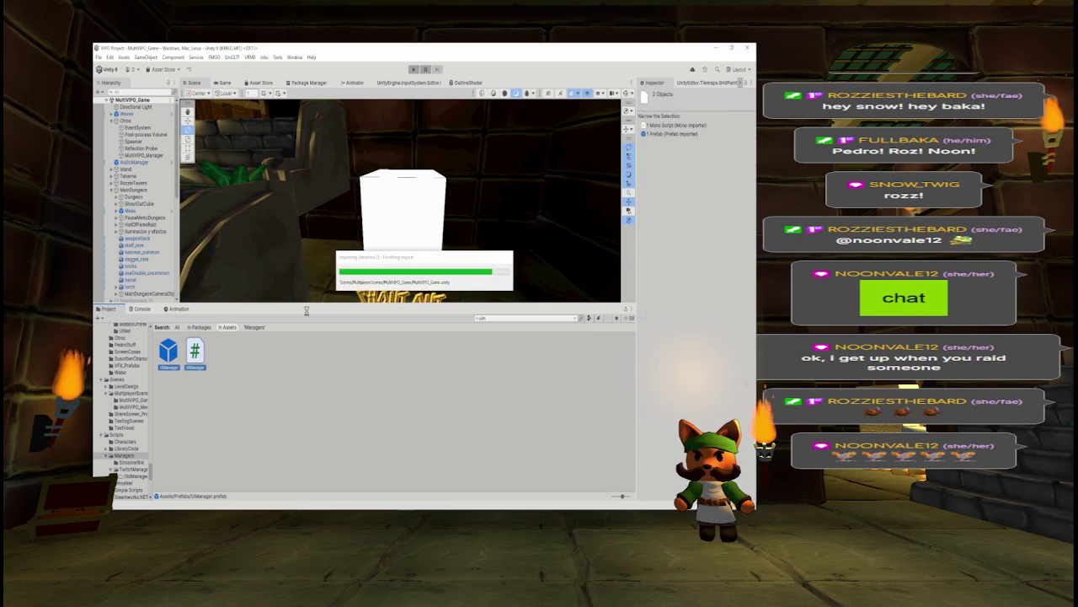
key(alt+Tab)
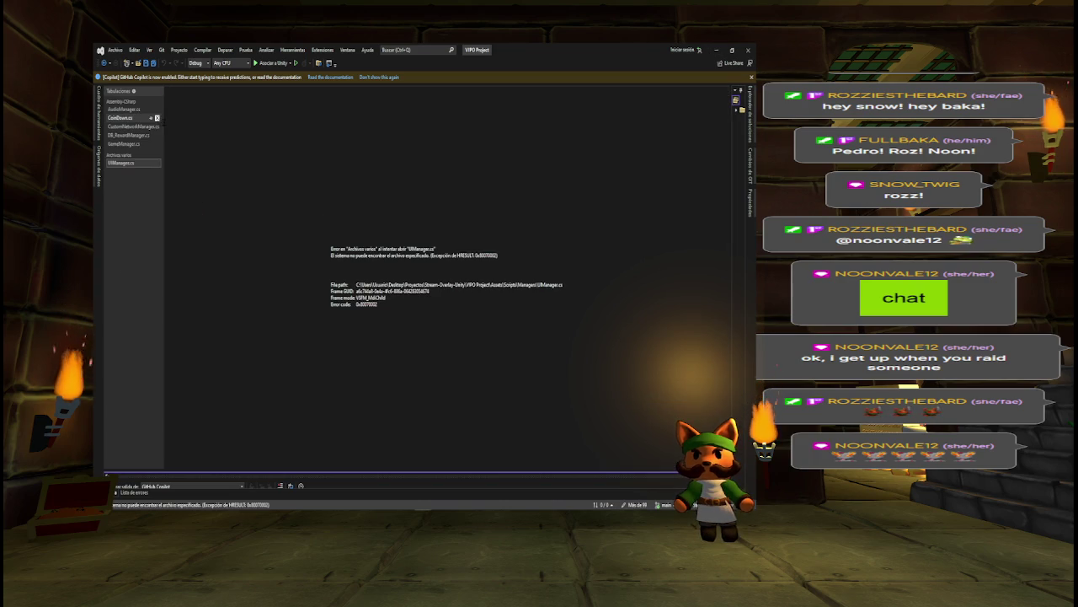
Close the missing UIManager.cs tab in Visual Studio and switch back to Unity
click(158, 163)
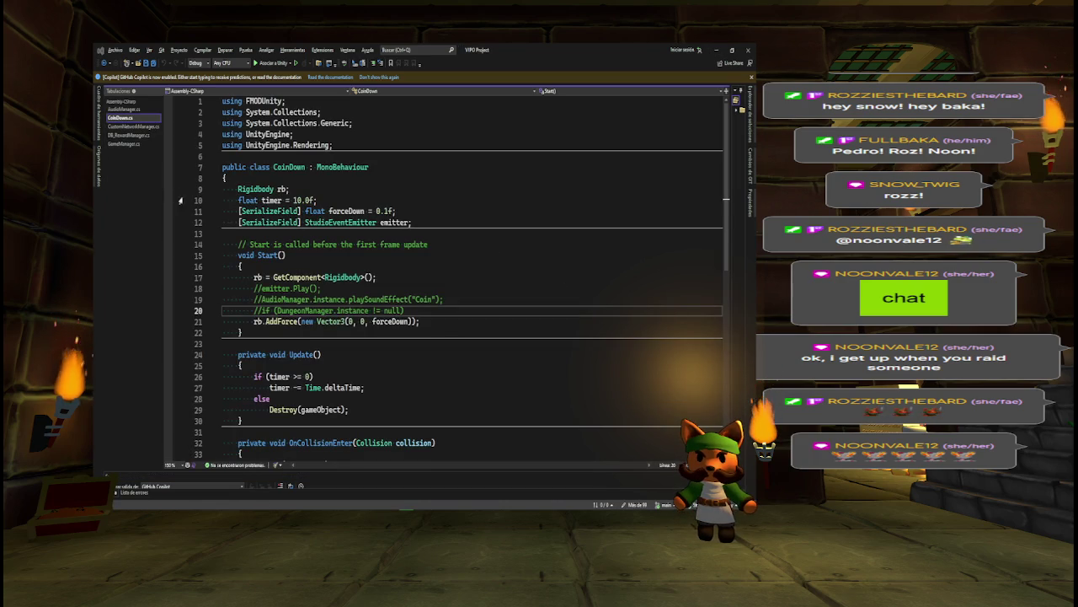
key(alt+Tab)
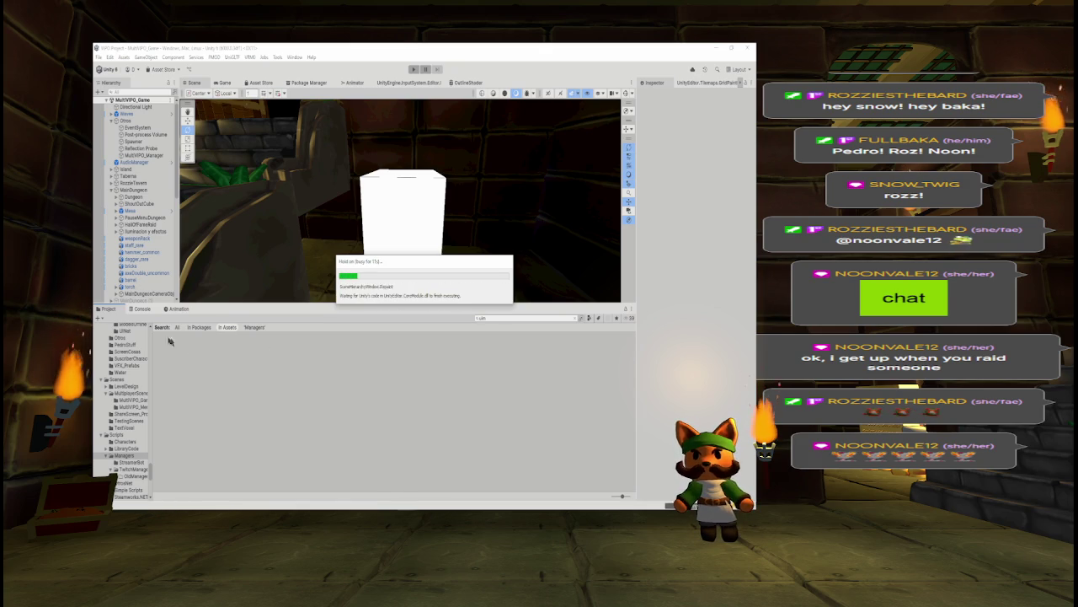
Clear the Console errors, return to the Project view, and enlarge the Scene view
click(139, 309)
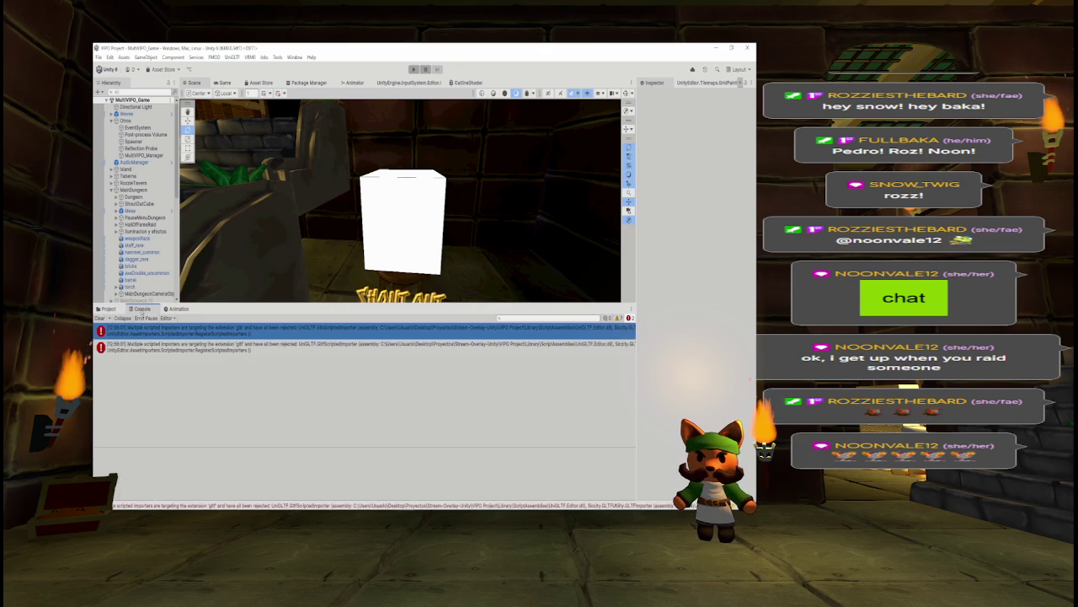
click(100, 318)
click(105, 308)
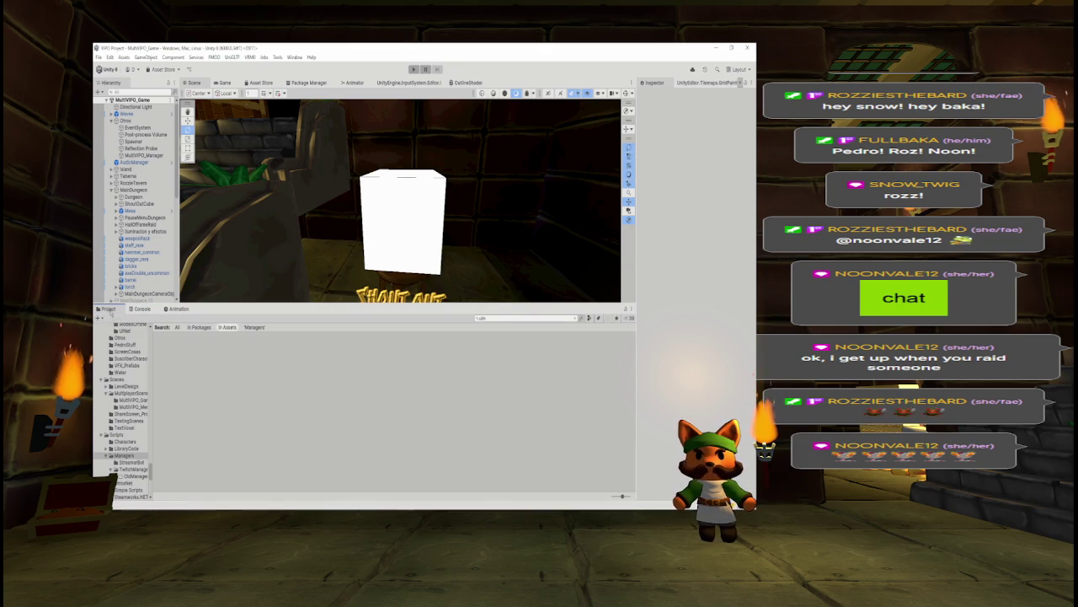
drag(262, 184, 249, 447)
drag(253, 287, 171, 293)
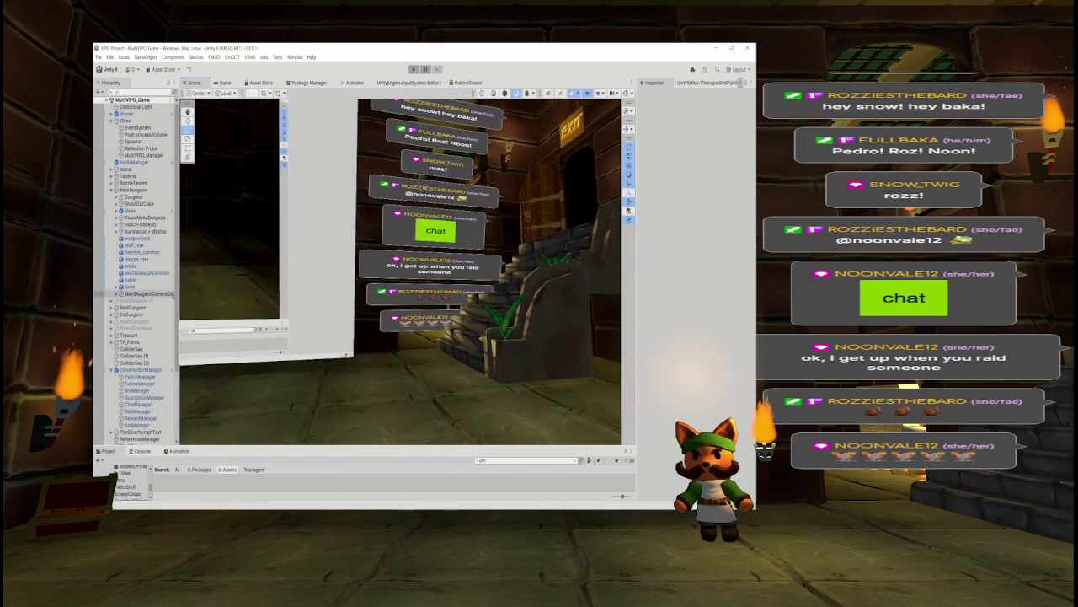
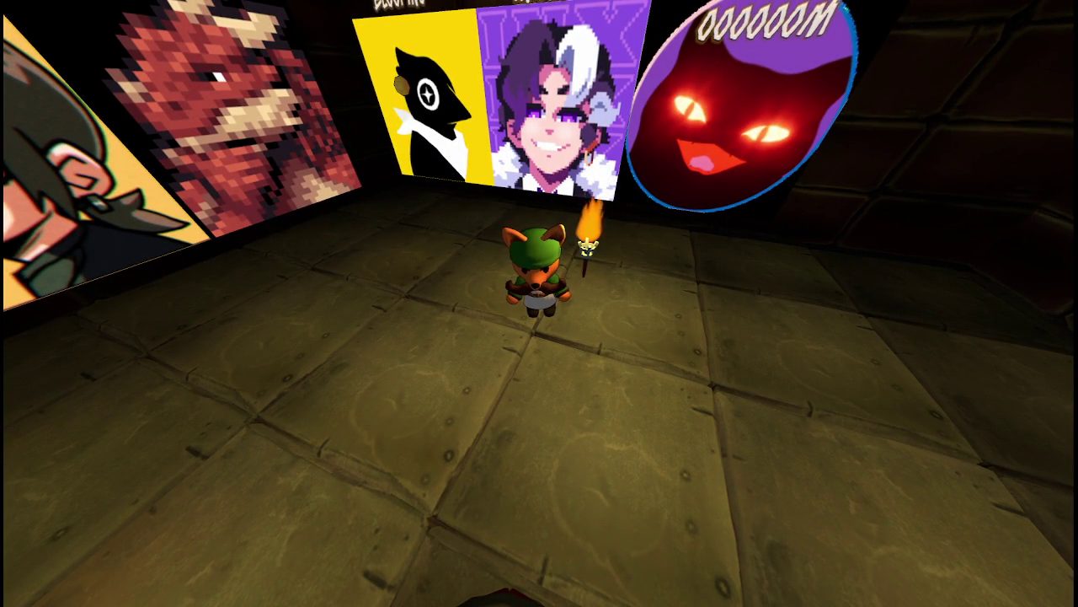
Zoom the camera in and walk the fox along the portrait wall toward the far corner
scroll(539, 303, up, 5)
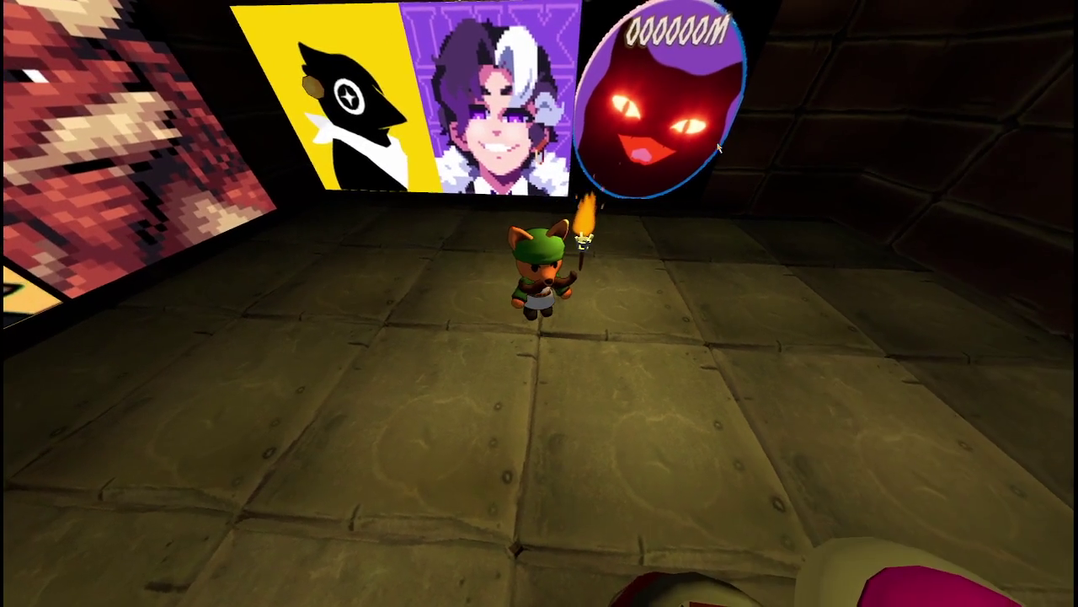
key(w)
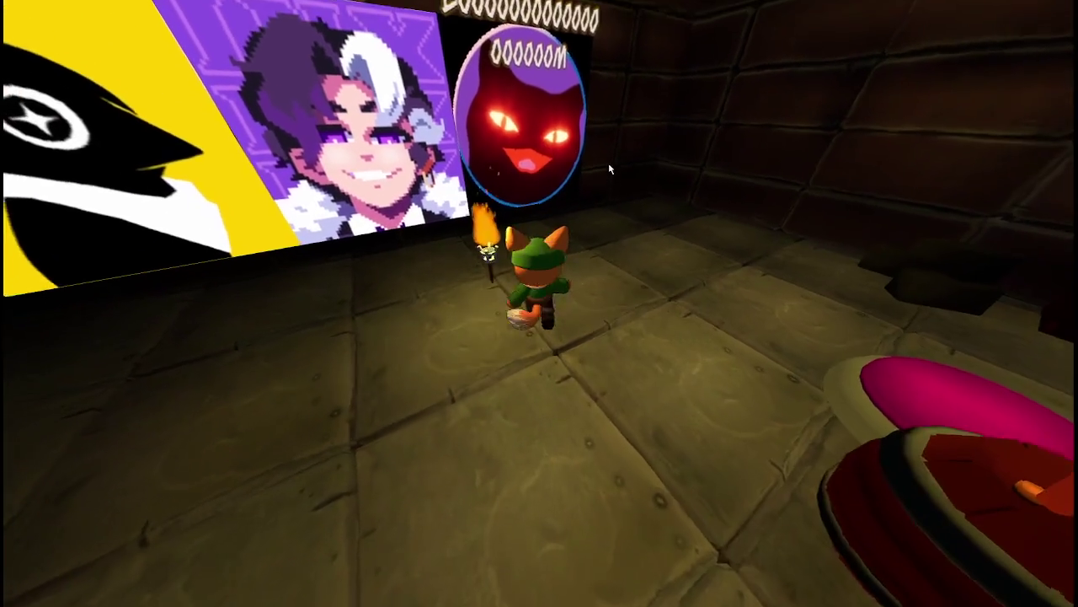
key(a)
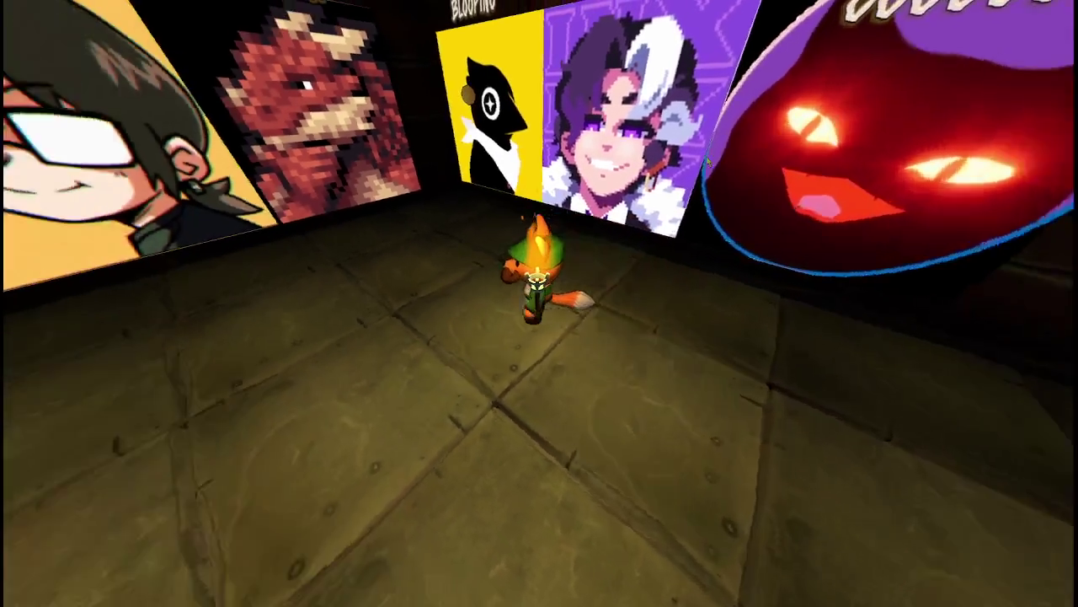
key(a)
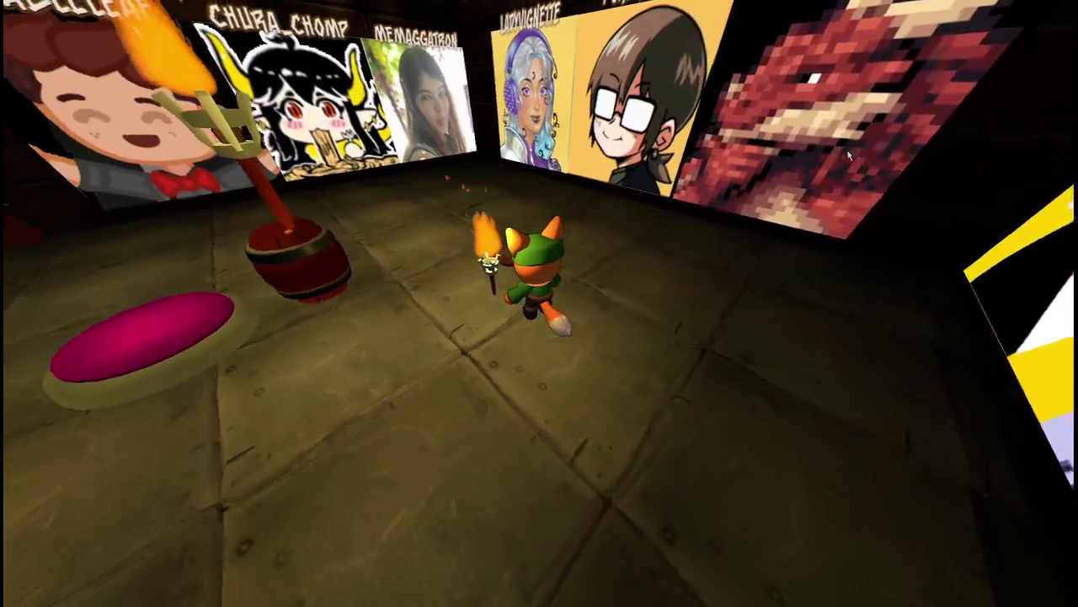
Turn the fox around past the corner portraits, then send it back toward the far wall
key(s)
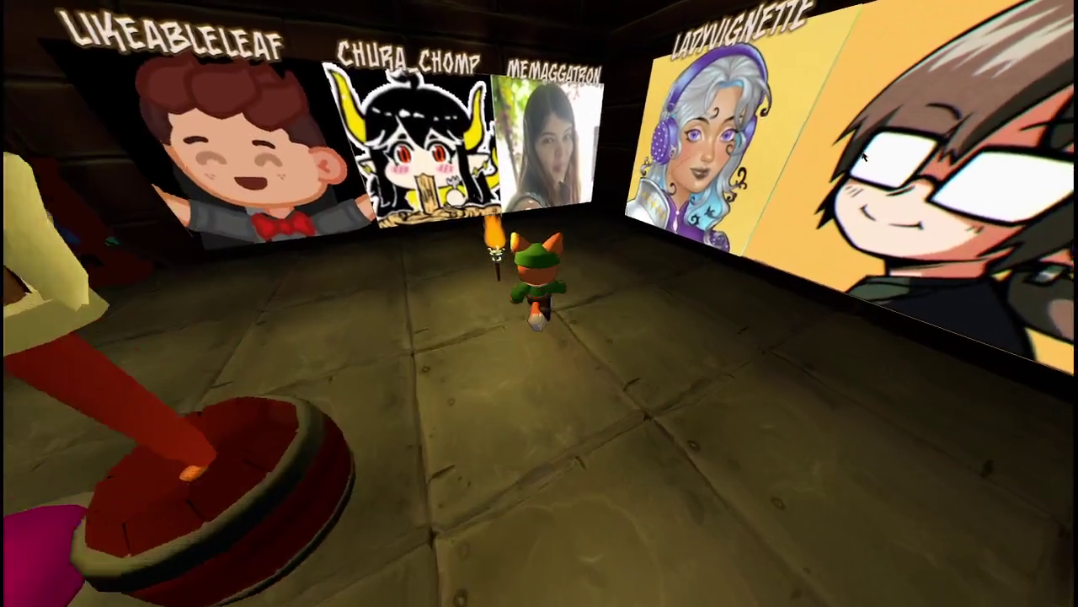
key(w)
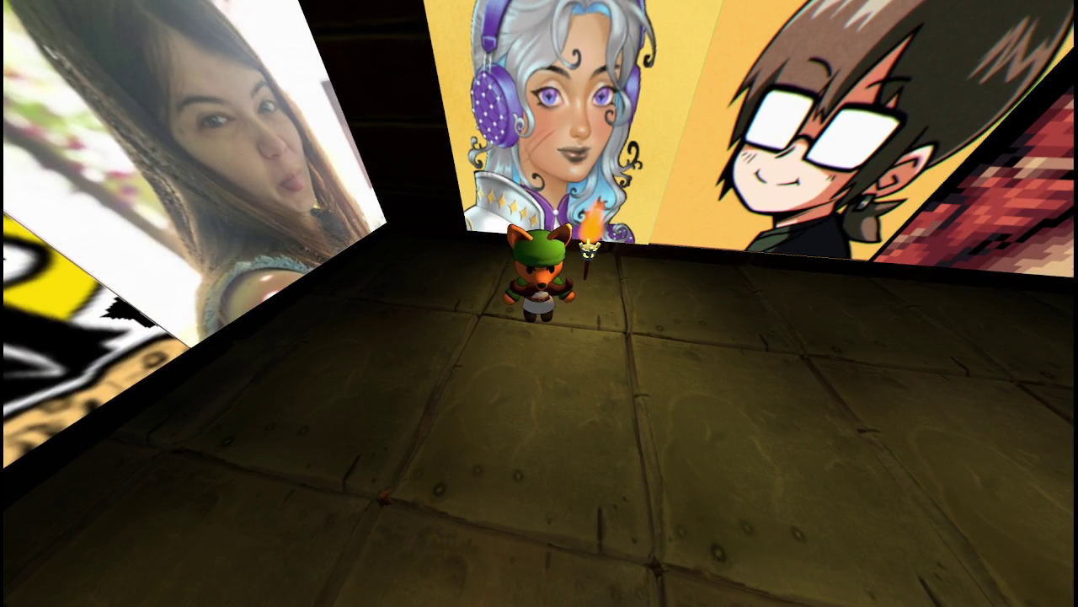
key(s)
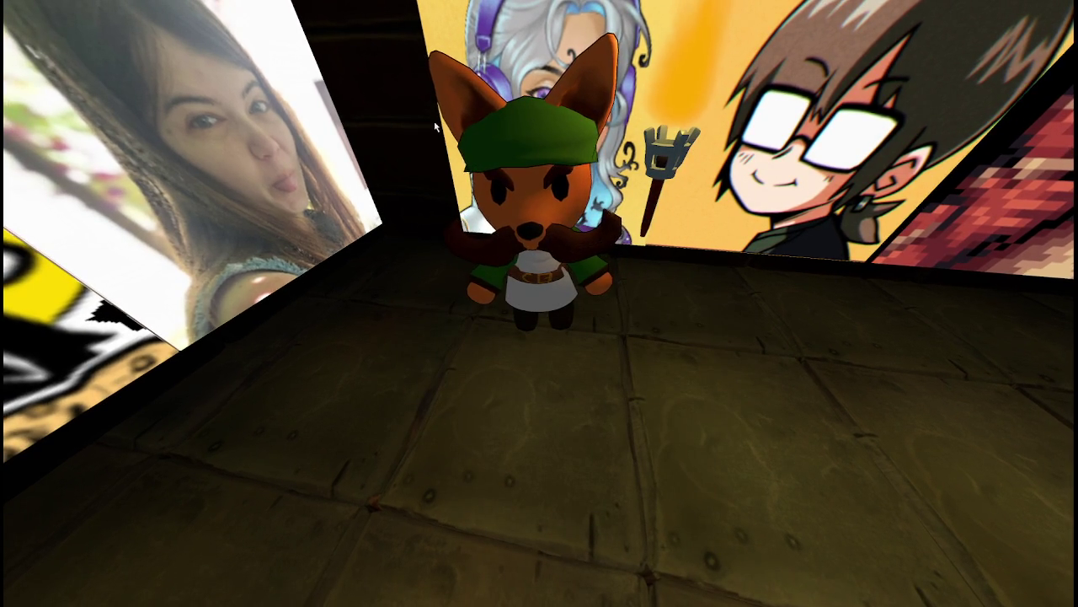
key(w)
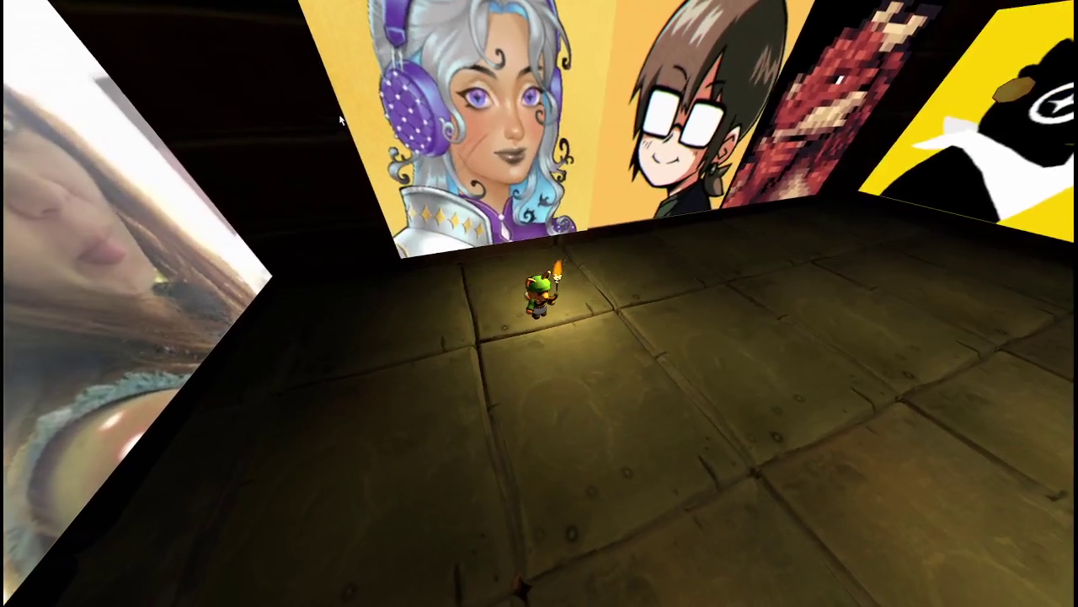